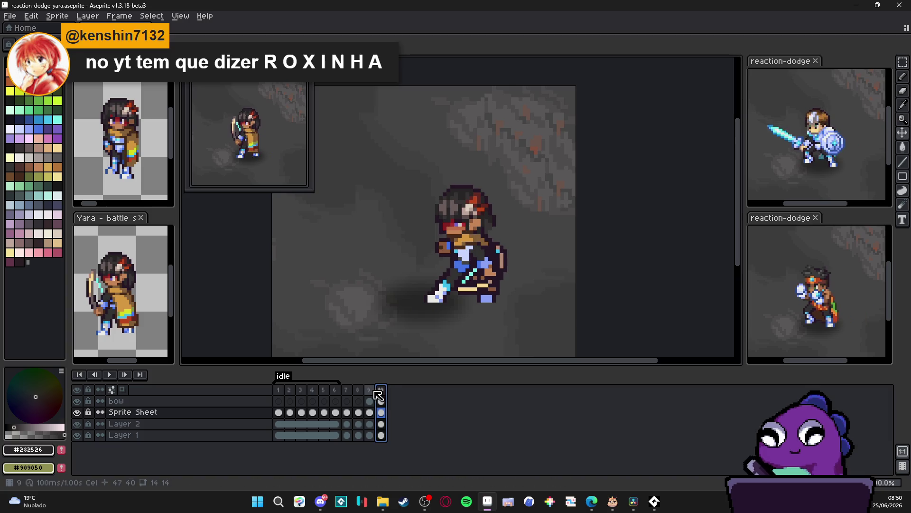
key("Left")
Step: Flip between frames 8, 9 and 10 to compare Yara's dodge poses on the bow layer
key("Right")
key("Right")
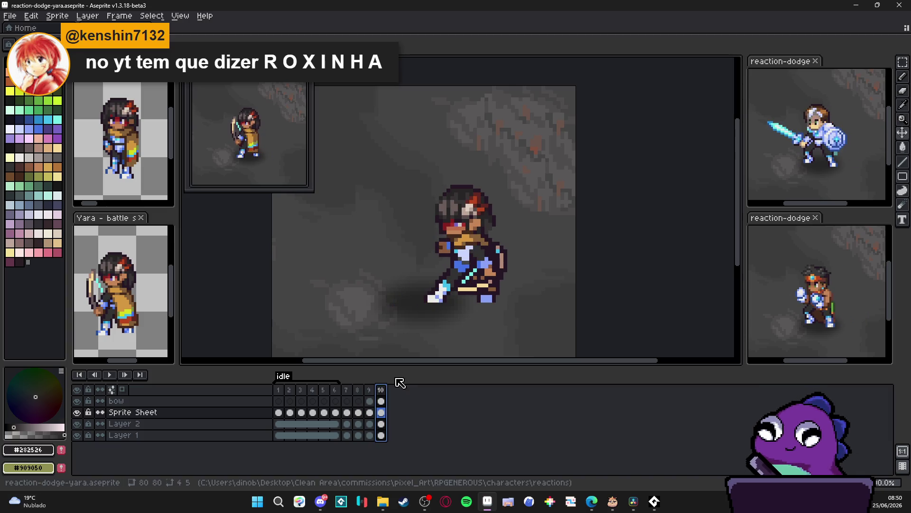
key("Left")
key("Right")
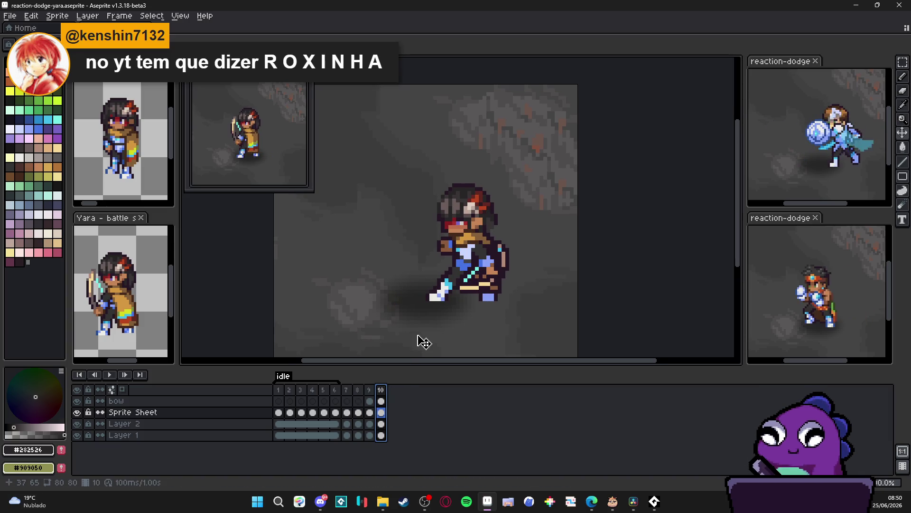
left_click(370, 401)
left_click(381, 391)
key("Left")
left_click(381, 390)
key("Left")
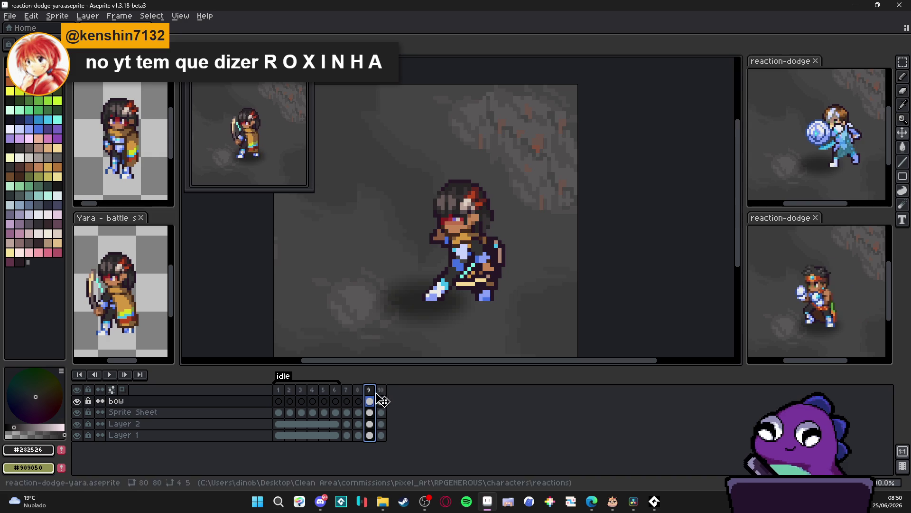
key("Right")
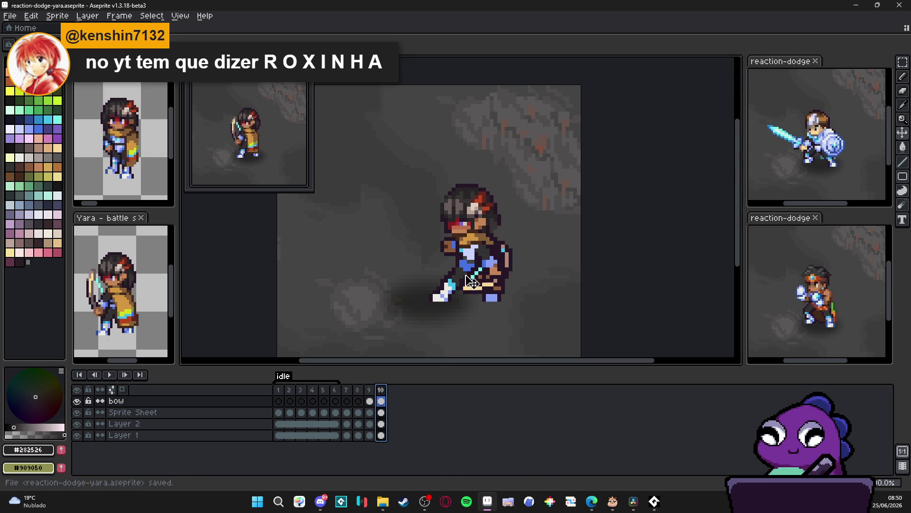
Step: Settle on frame 9 and zoom in on the sprite for a closer look
left_click(368, 392)
key("Left")
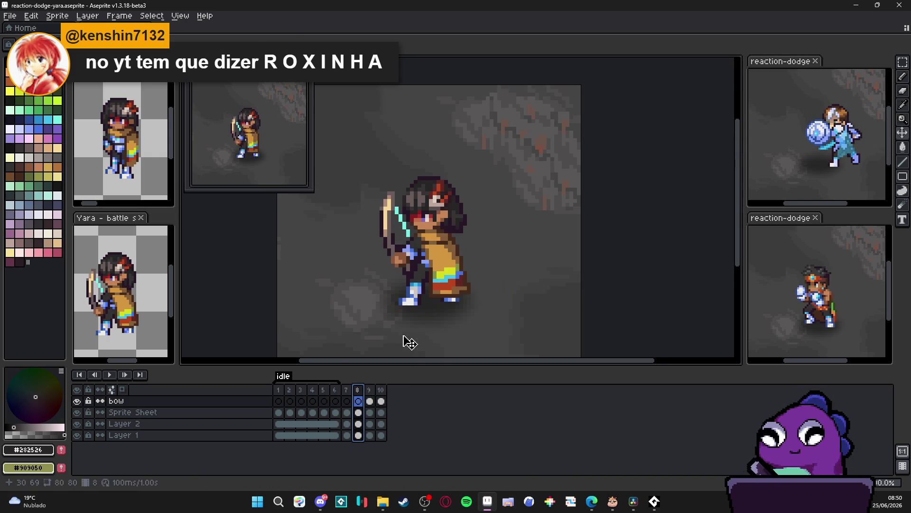
scroll(392, 360, "up", 2)
left_click(380, 397)
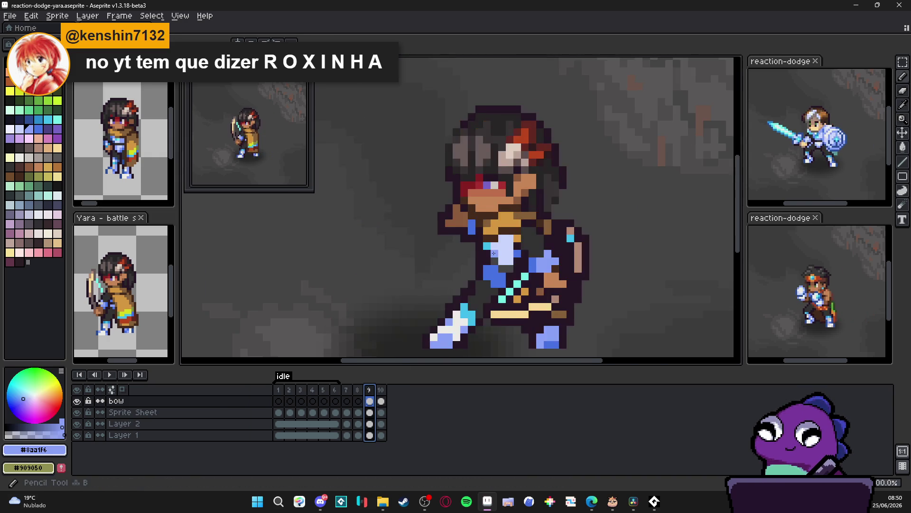
Step: On frame 10, erase a stray chest pixel and repaint lavender pixels on the chest and body
scroll(509, 222, "up", 2)
key("Left")
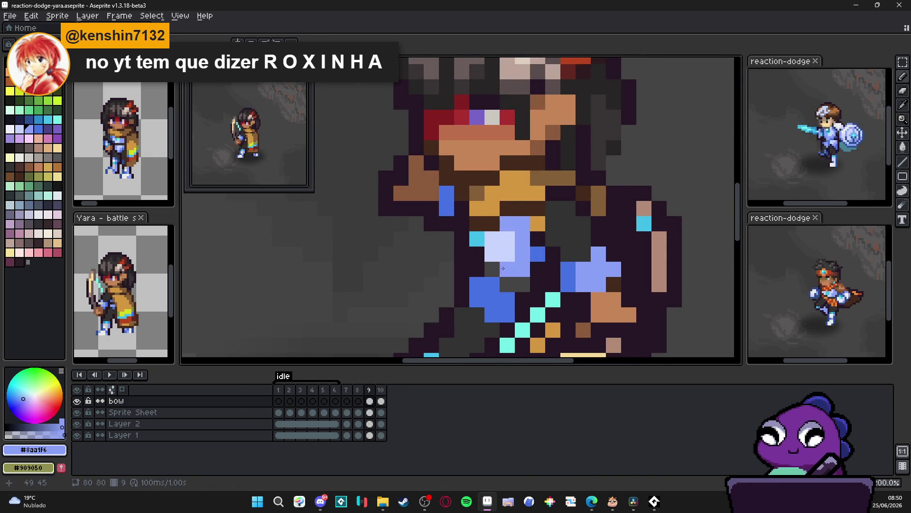
key("Right")
right_click(546, 210)
left_click_drag(539, 223, 554, 224)
left_click_drag(522, 270, 531, 271)
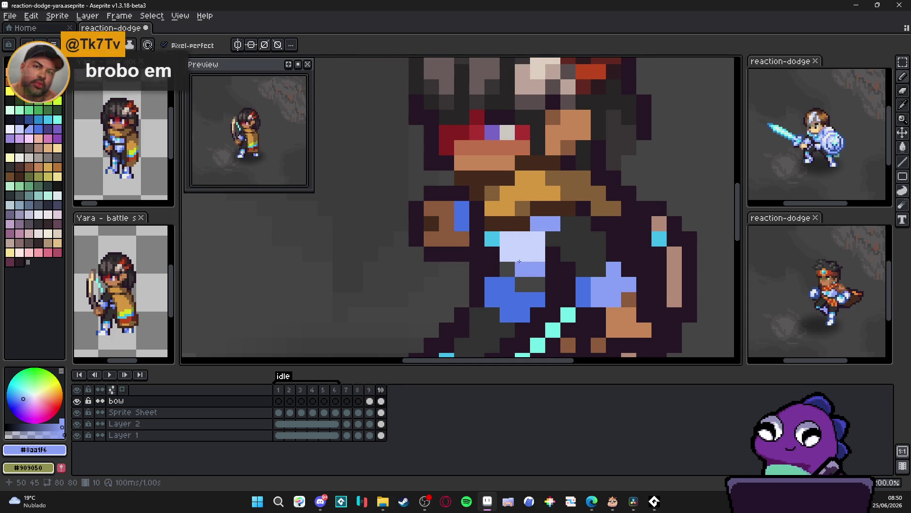
left_click(477, 269)
Step: Save reaction-dodge-yara.aseprite and switch over to another open application
key("ctrl+s")
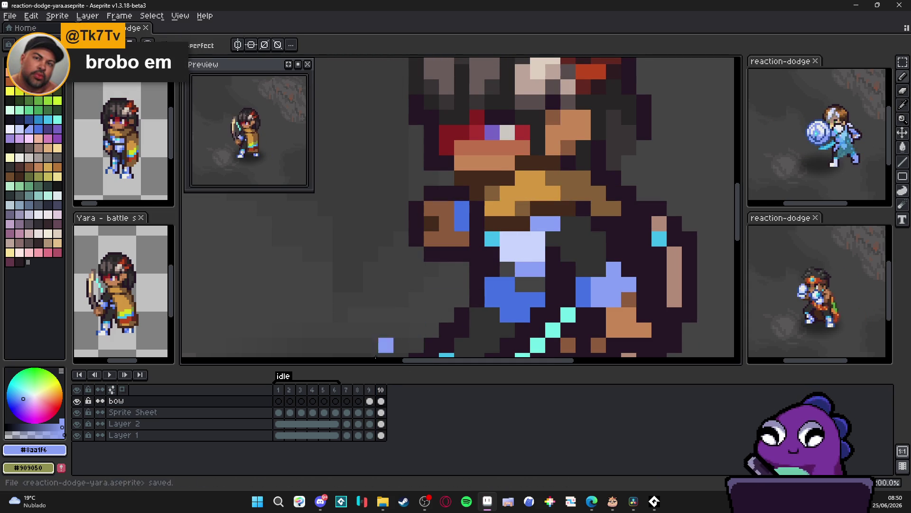
left_click(425, 502)
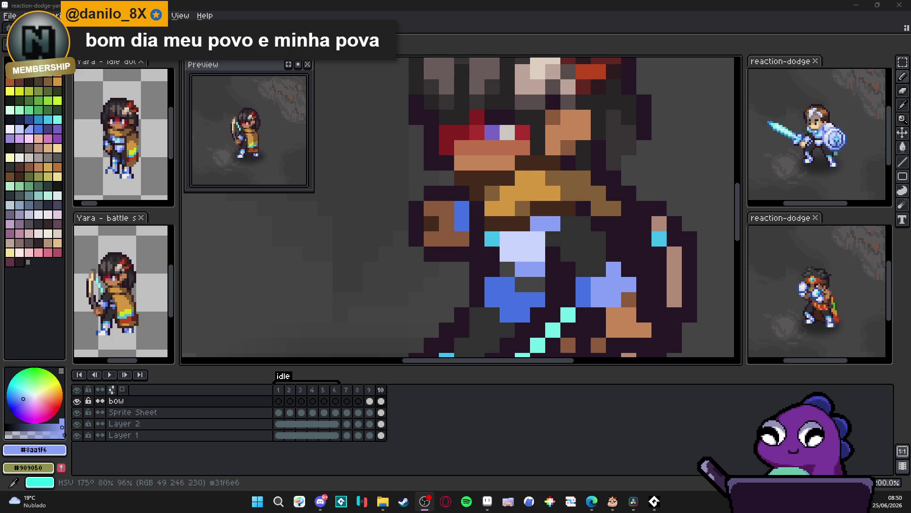
scroll(476, 193, "down", 2)
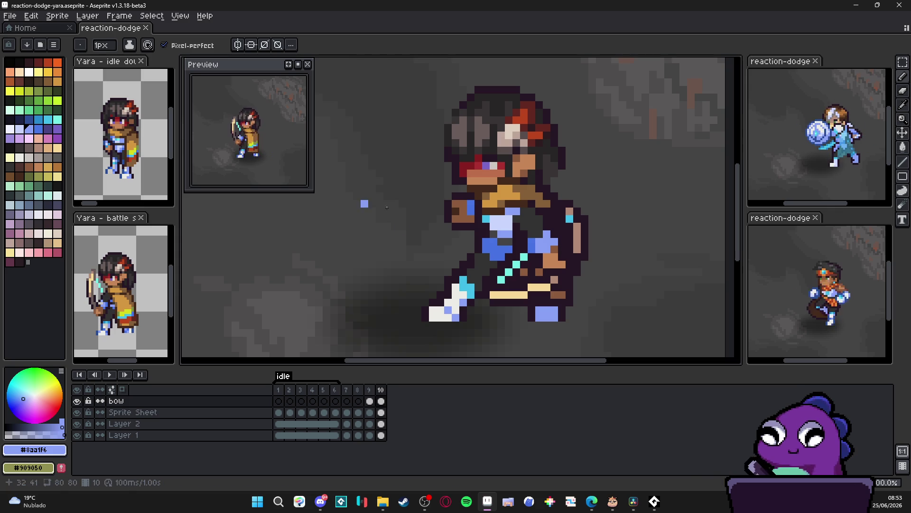
left_click(380, 400)
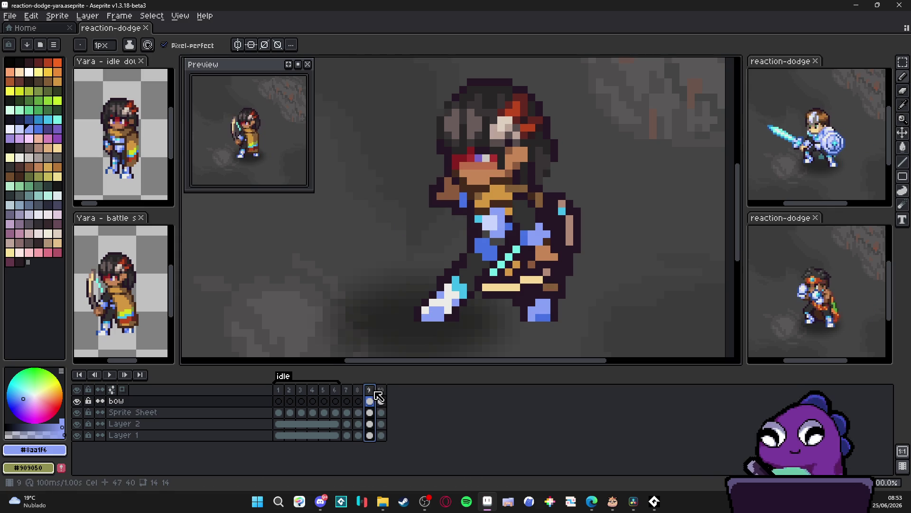
scroll(495, 257, "down", 1)
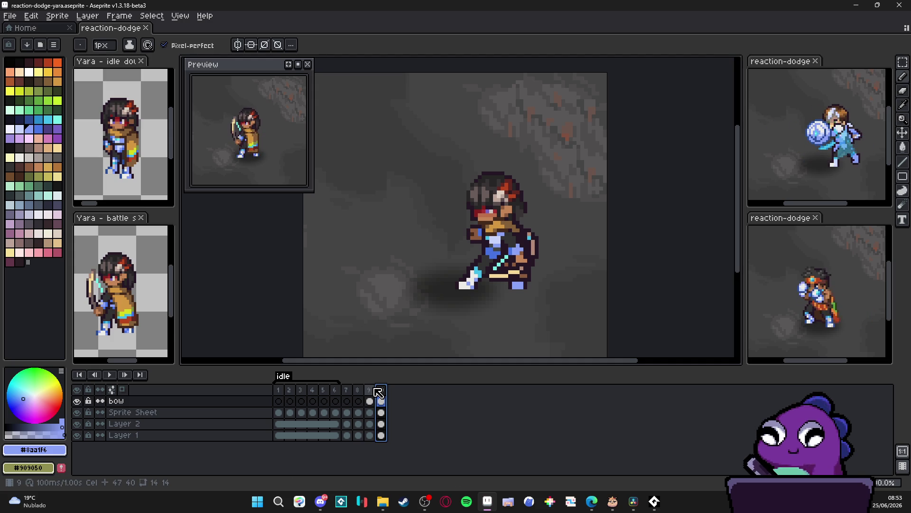
left_click(370, 389)
left_click(382, 390)
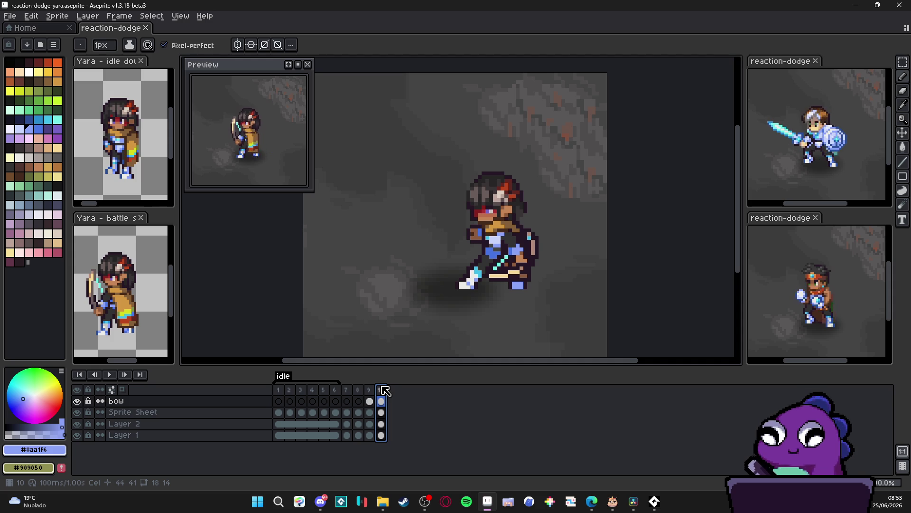
left_click(371, 391)
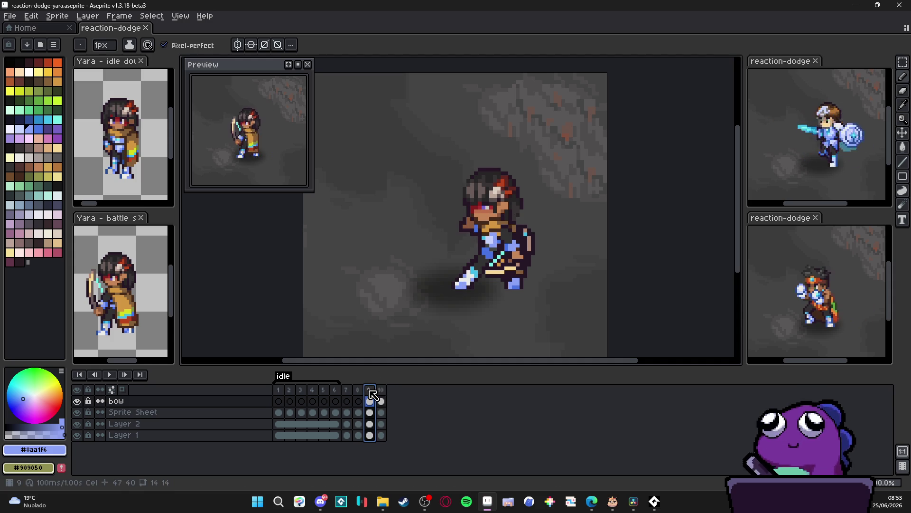
left_click(381, 390)
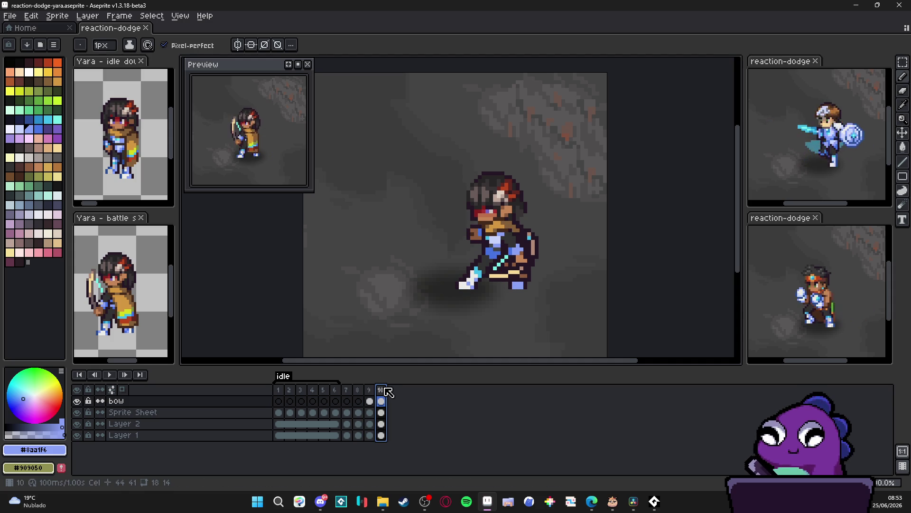
left_click(360, 390)
left_click(349, 391)
left_click(358, 390)
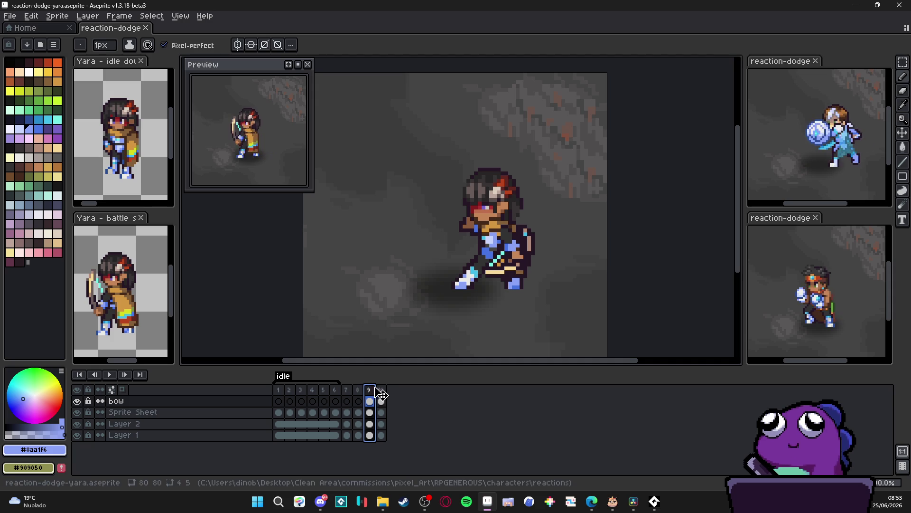
left_click(383, 395)
key("Left")
key("Left")
key("Right")
key("Right")
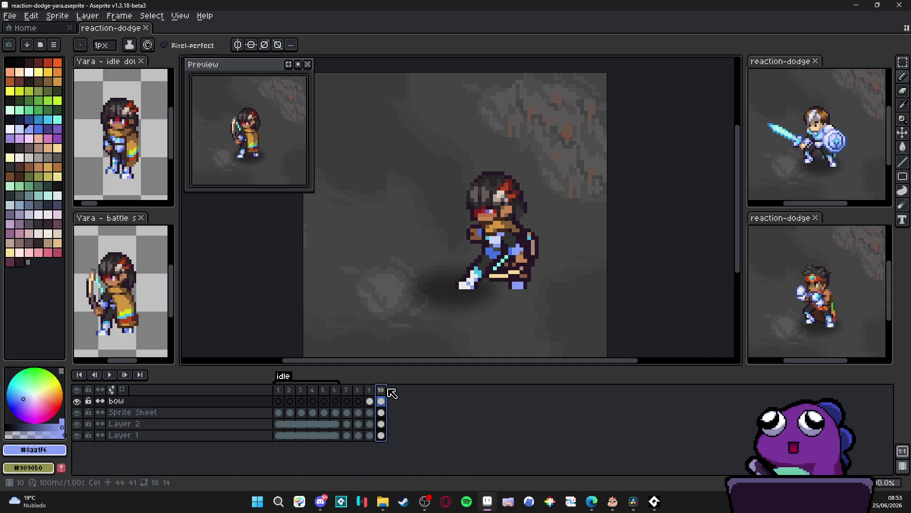
left_click(373, 396)
left_click(385, 395)
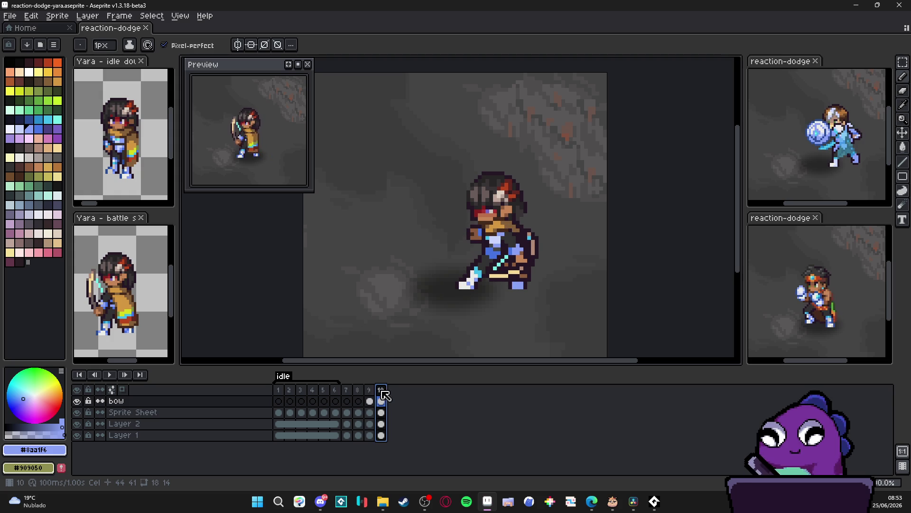
double_click(383, 392)
type("1000")
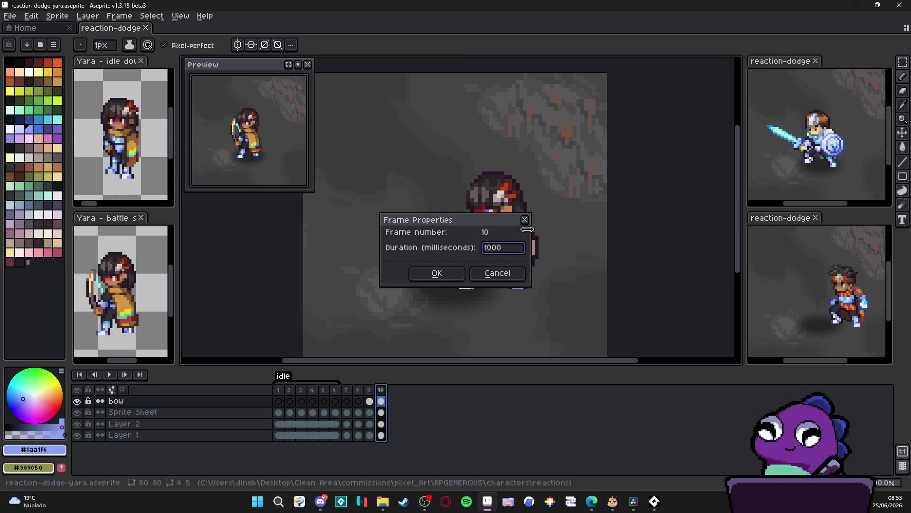
Step: Apply 1000 ms to frame 10, insert a frame after frame 9, and move the held pose to frame 11
key("Return")
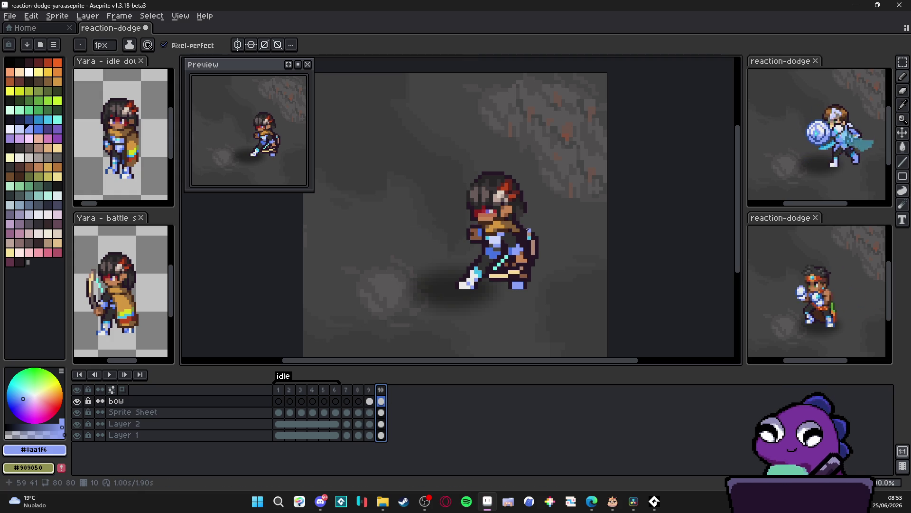
left_click(370, 390)
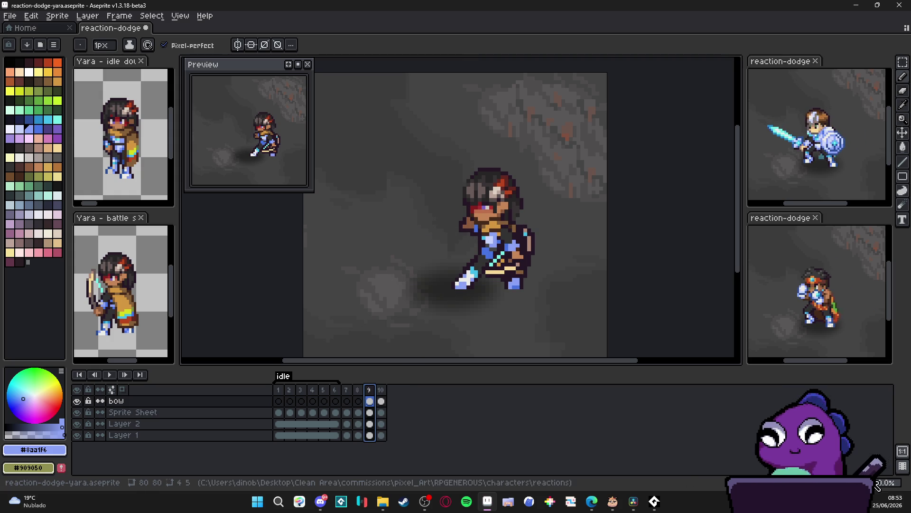
key("alt+n")
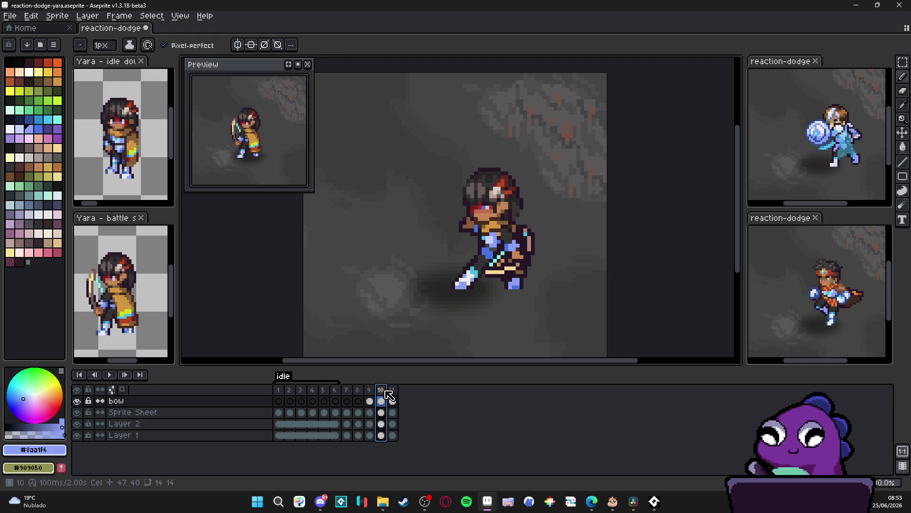
left_click_drag(386, 392, 404, 397)
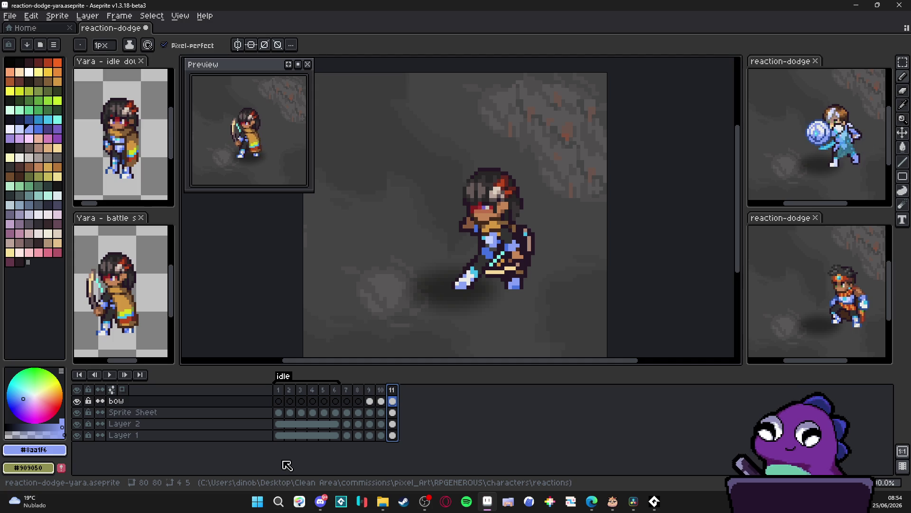
Step: Step through frames 7 to 11 in the timeline, ending on the final frame 11
left_click(359, 401)
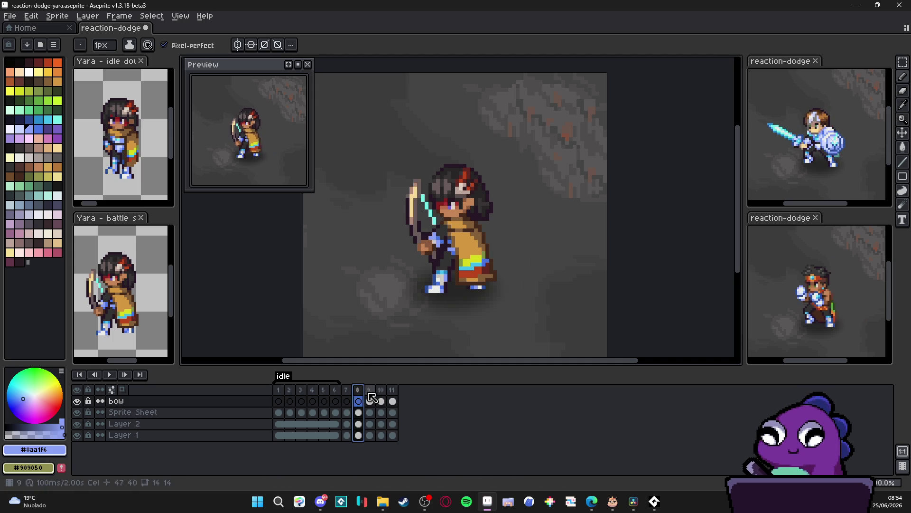
left_click(369, 399)
left_click(359, 399)
left_click(350, 399)
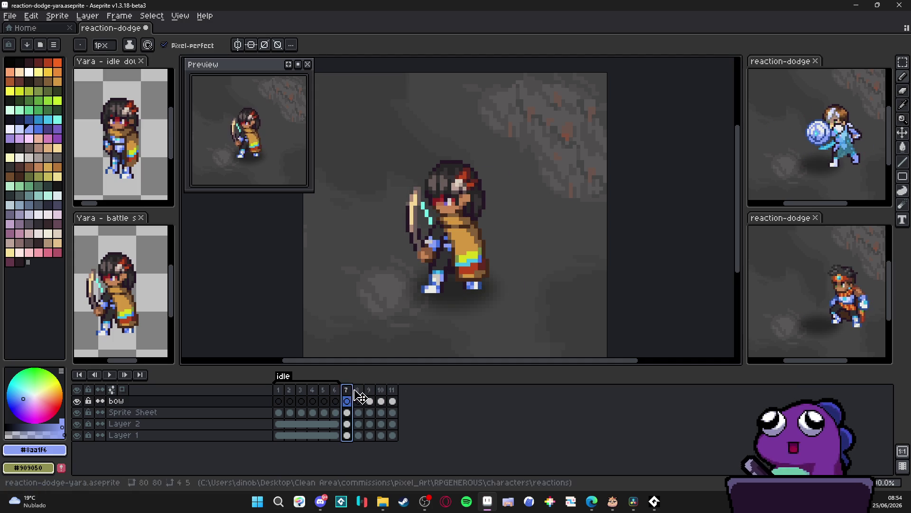
left_click(358, 399)
left_click(370, 399)
left_click(381, 399)
left_click(393, 399)
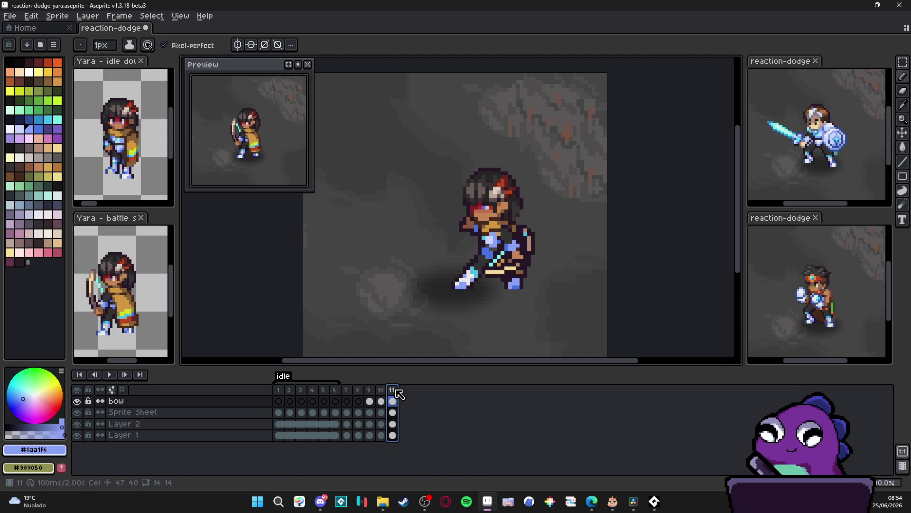
left_click(381, 399)
left_click(369, 399)
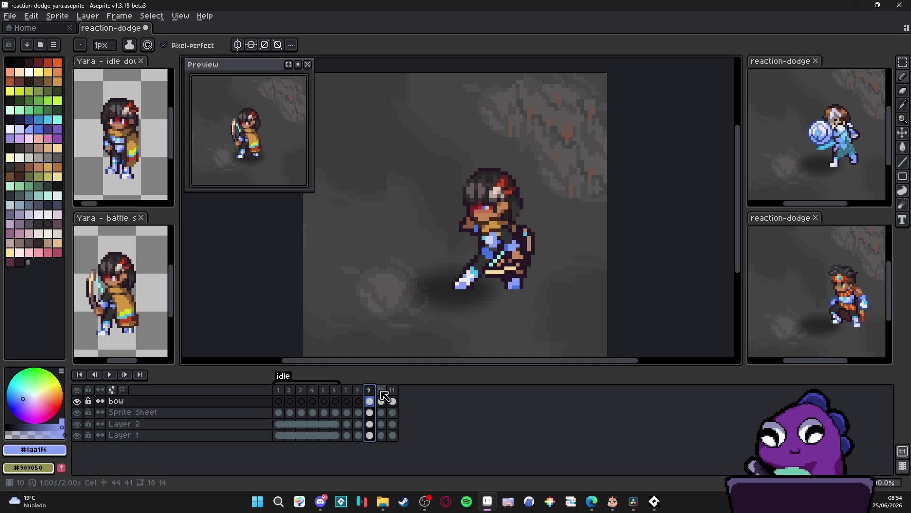
left_click(381, 399)
left_click(393, 398)
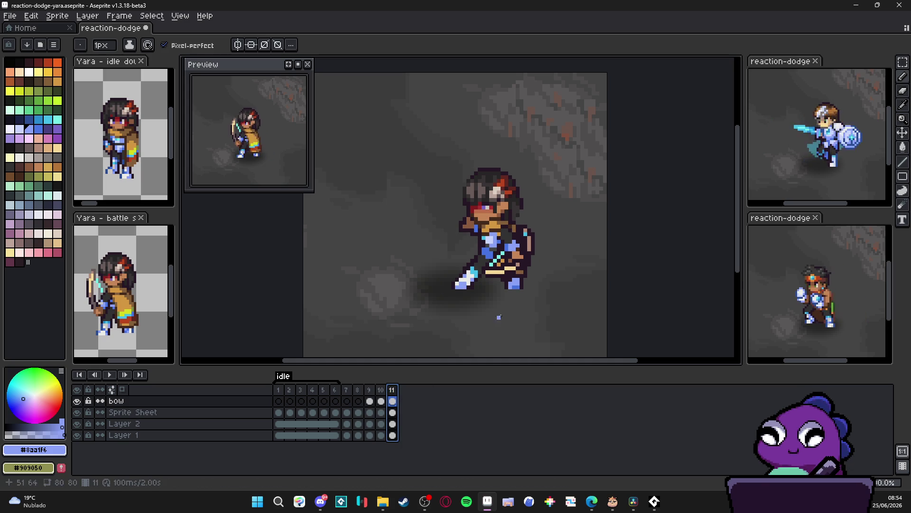
Step: With the Move tool, shift Yara's Sprite Sheet cel one pixel left in frame 11
key("v")
left_click_drag(516, 262, 512, 262)
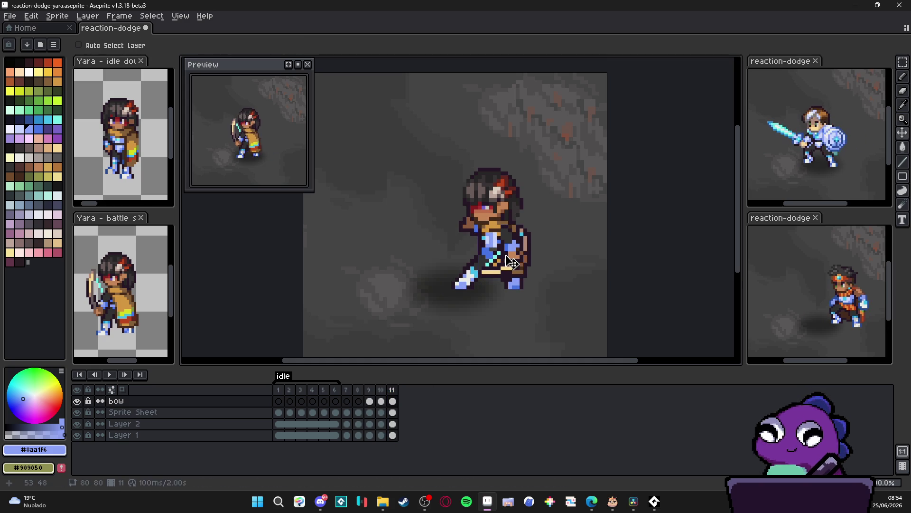
key("ctrl+z")
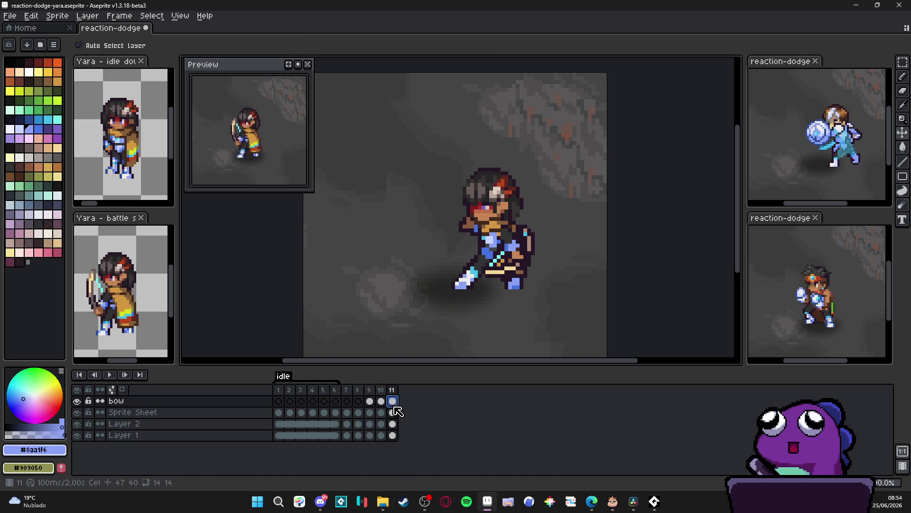
left_click(393, 410)
left_click_drag(511, 255, 507, 256)
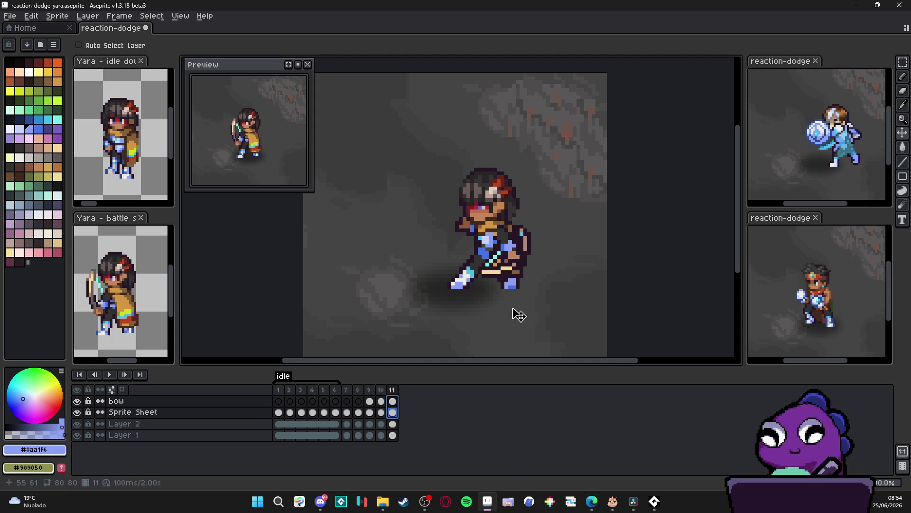
left_click_drag(516, 269, 512, 270)
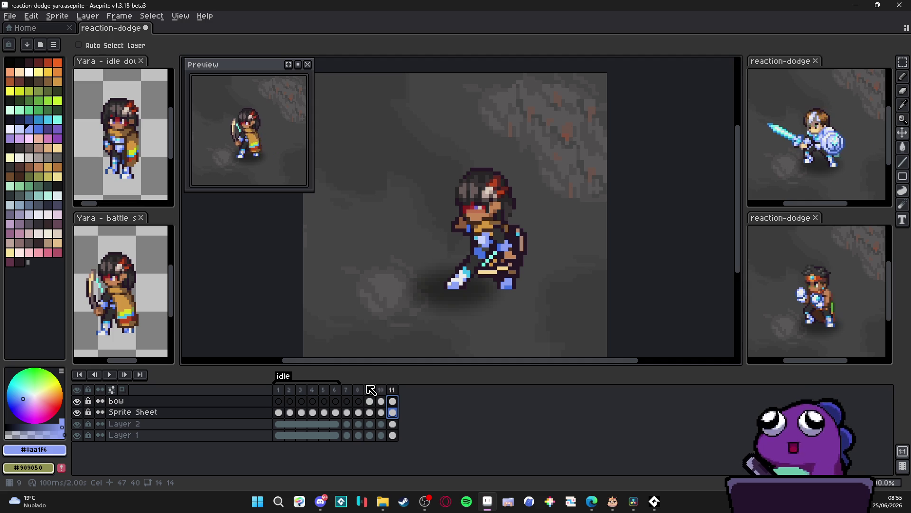
Step: Step through frames 7, 8 and 9, then eyedrop the dark outline colour from the sprite
left_click(350, 390)
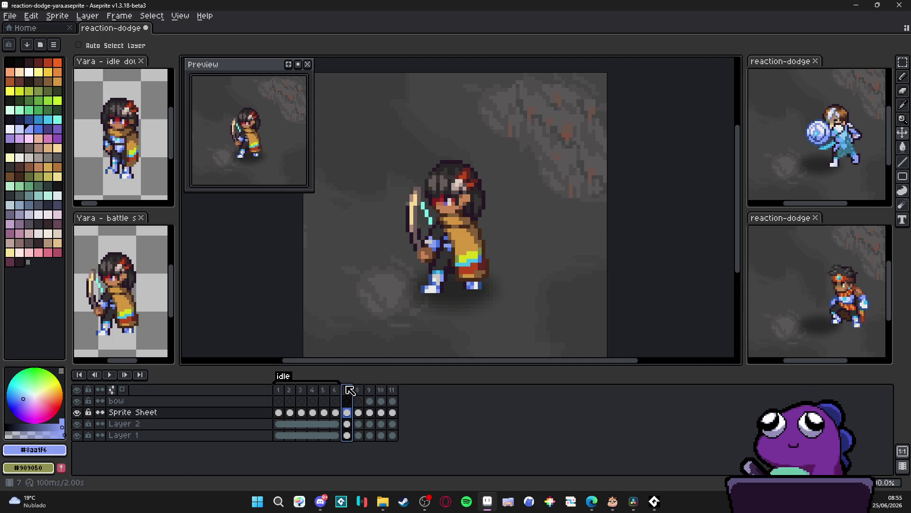
left_click(358, 390)
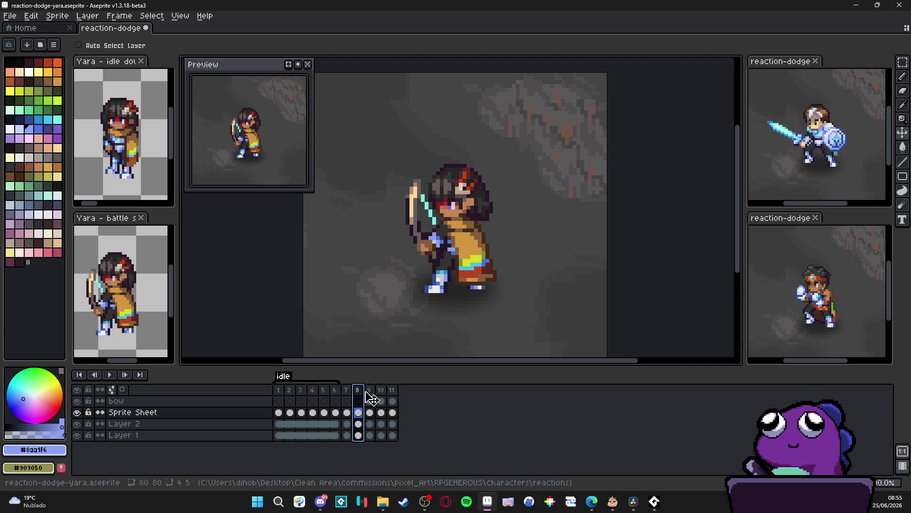
left_click(369, 391)
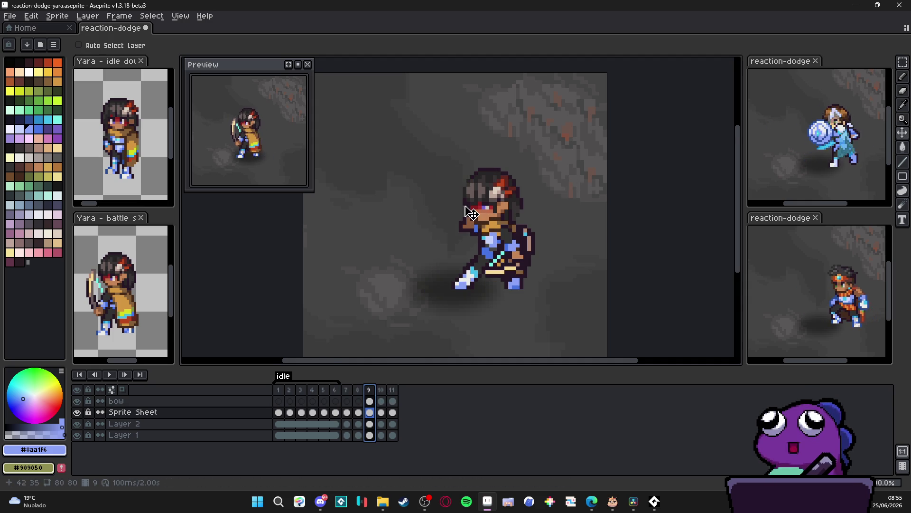
scroll(471, 213, "up", 4)
left_click(489, 174, "alt")
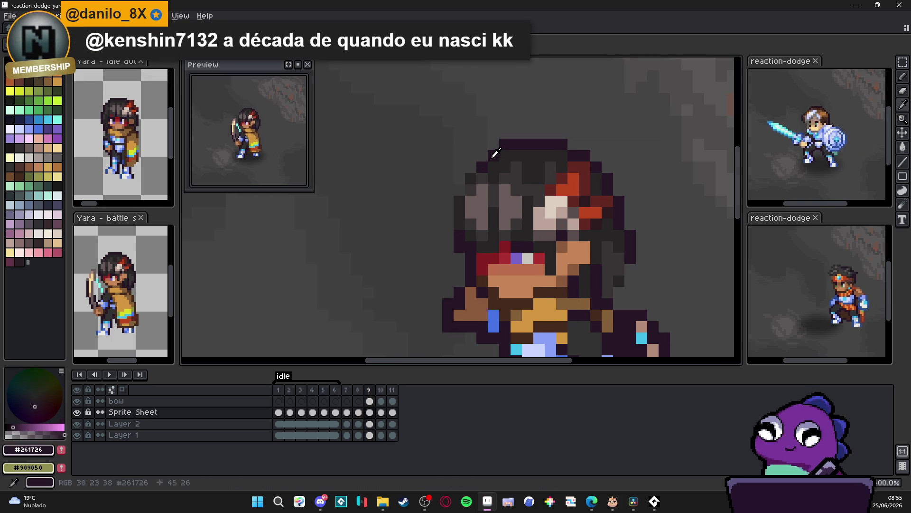
Step: Redraw dark outline and shading pixels along the left side of Yara's hair in frame 9
mouse_move(465, 173)
left_mouse_down()
mouse_move(449, 192)
mouse_move(437, 247)
mouse_move(439, 233)
left_mouse_up()
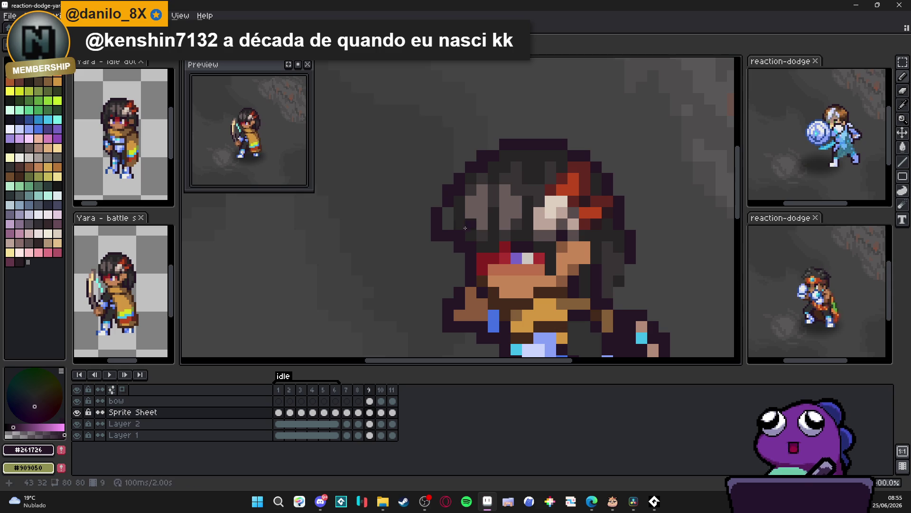
left_click(471, 235, "alt")
left_click(451, 222)
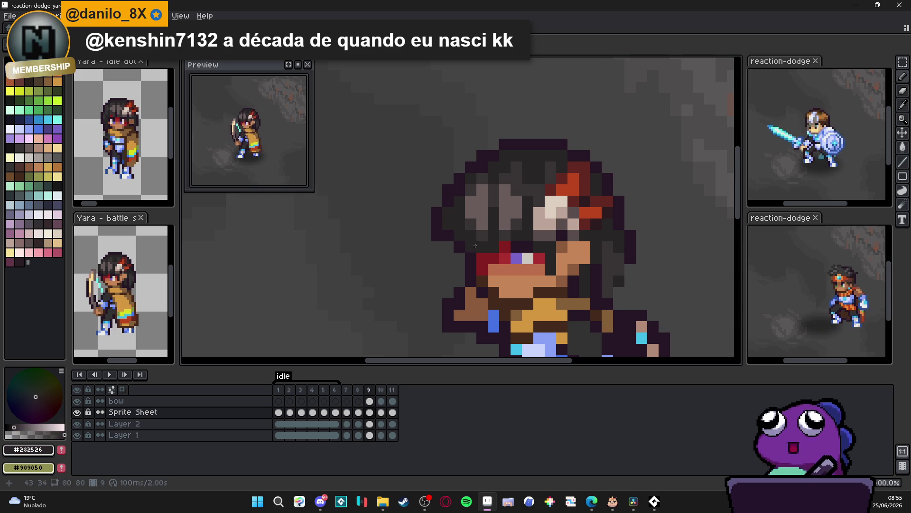
left_click_drag(483, 187, 484, 227)
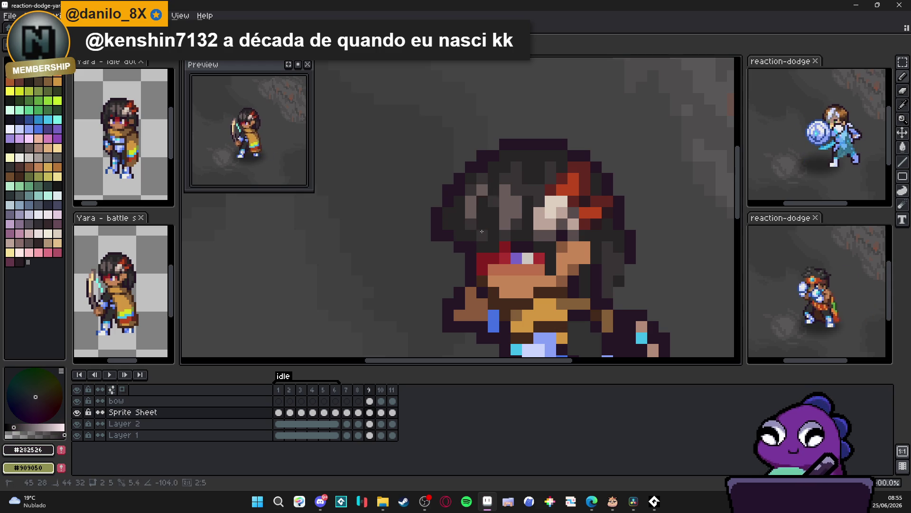
key("ctrl+z")
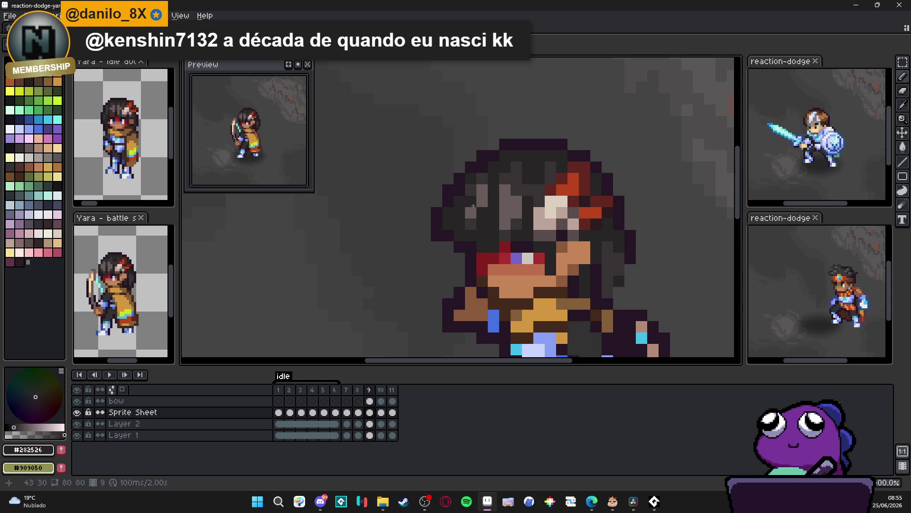
left_click(497, 243, "alt")
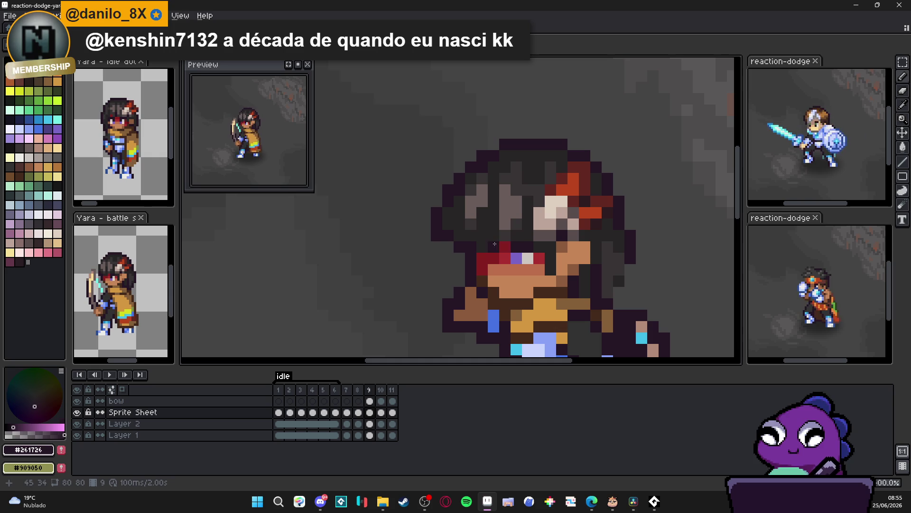
left_click_drag(492, 236, 491, 216)
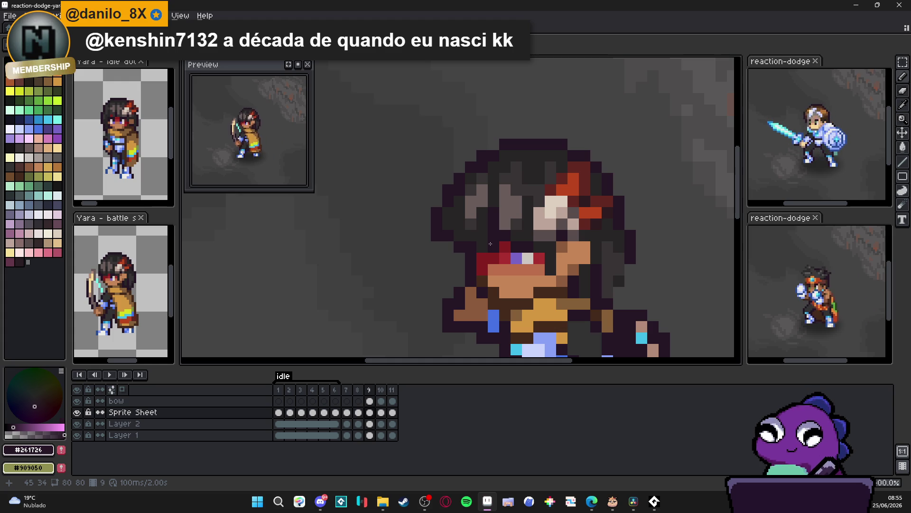
Step: Compare frame 8's bow pose against the reworked frame 9
scroll(490, 244, "down", 1)
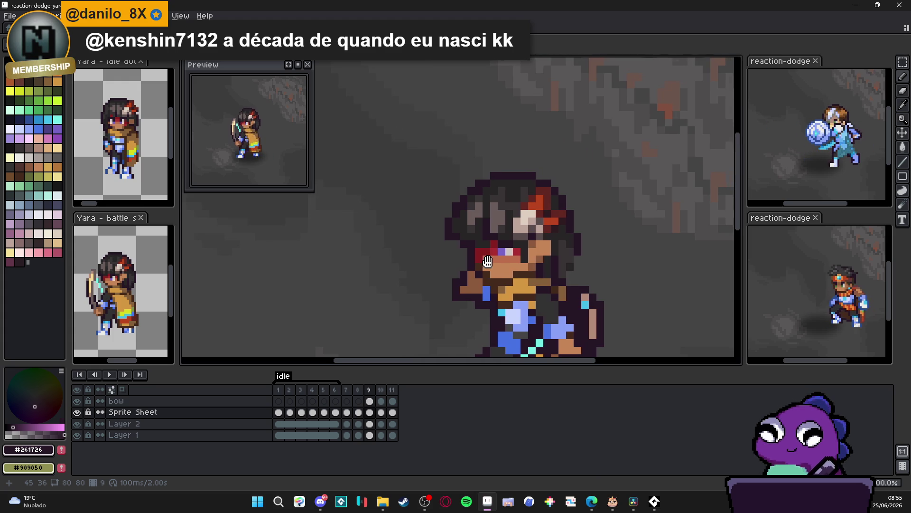
left_click(358, 390)
left_click(370, 390)
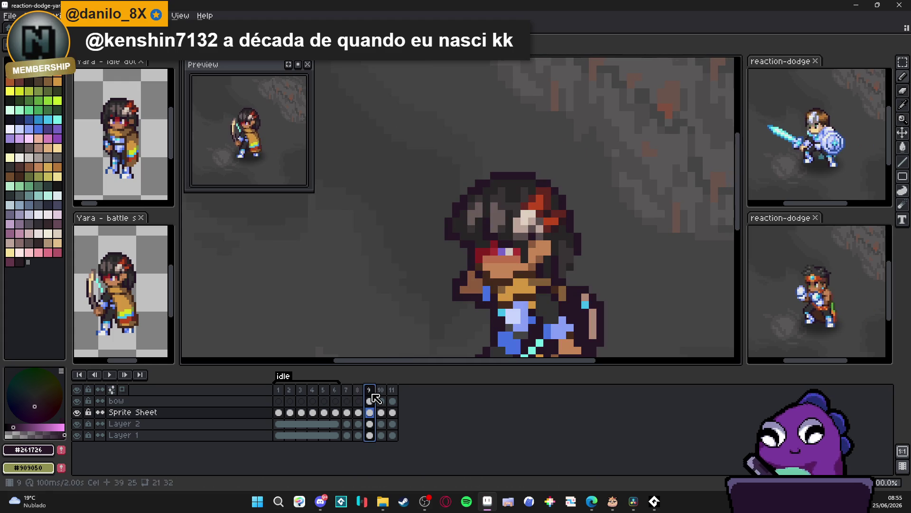
scroll(470, 255, "up", 1)
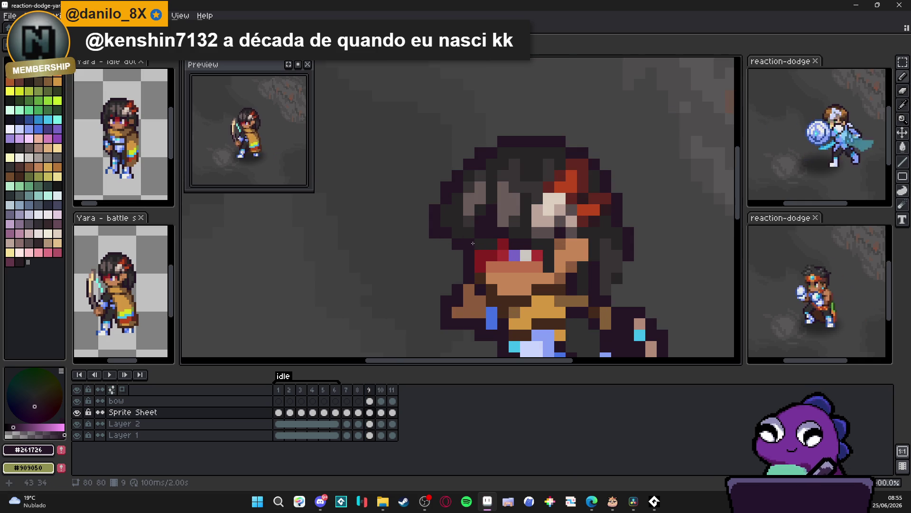
left_click(358, 389)
left_click(369, 390)
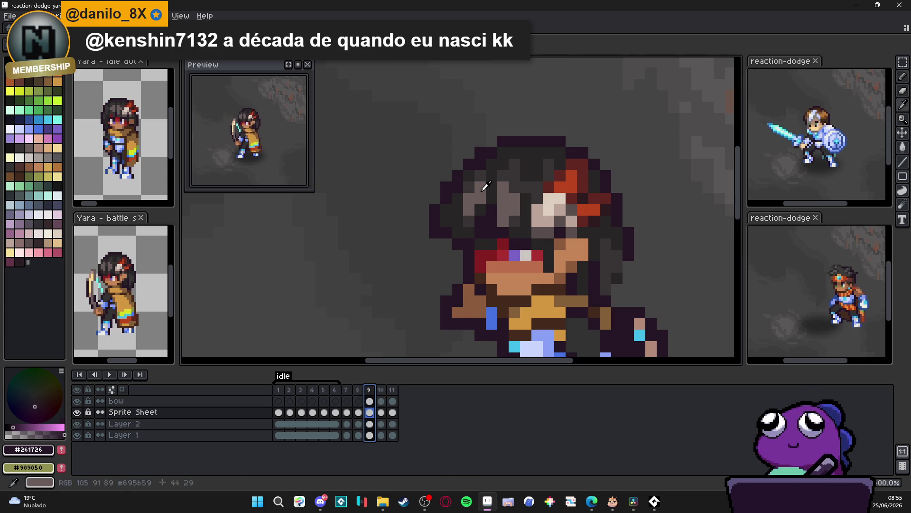
left_click(358, 401)
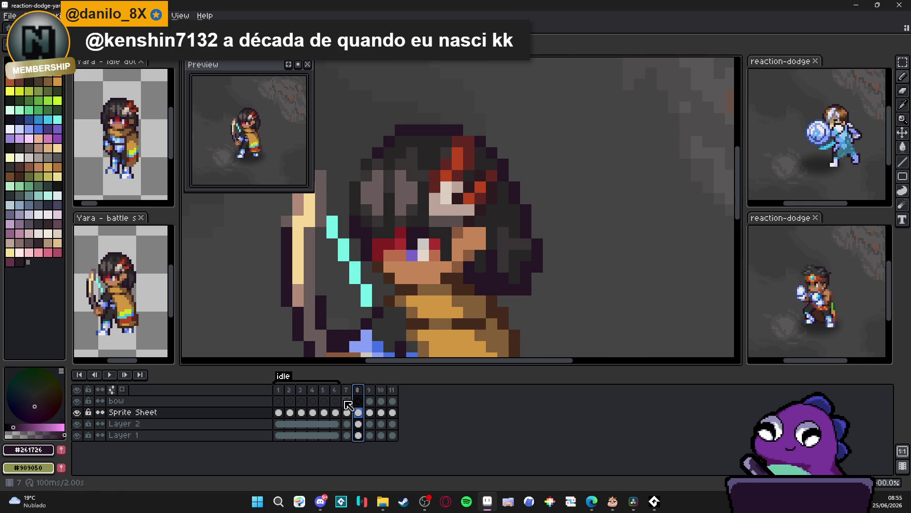
left_click(370, 390)
Step: Add a light grey hair highlight pixel, pick the darker #373334, and recheck against frame 8
left_click(467, 185, "alt")
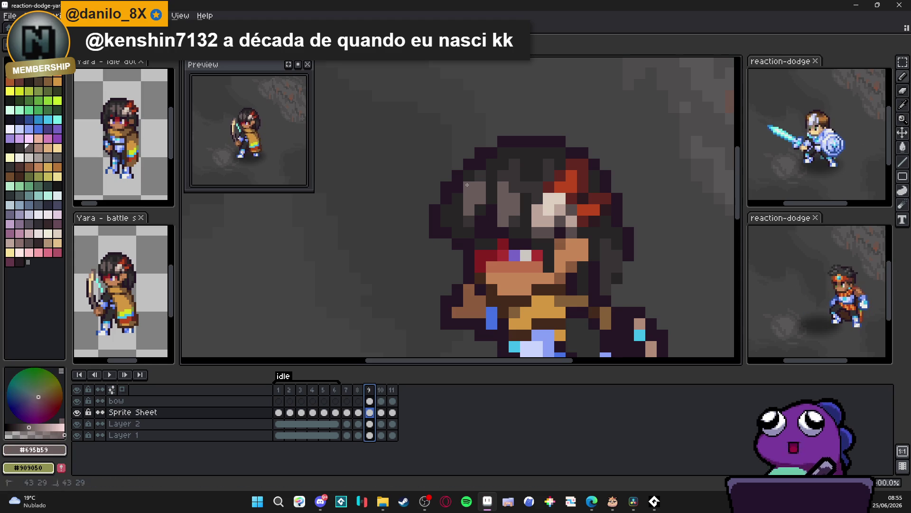
left_click(458, 208)
left_click(463, 219, "alt")
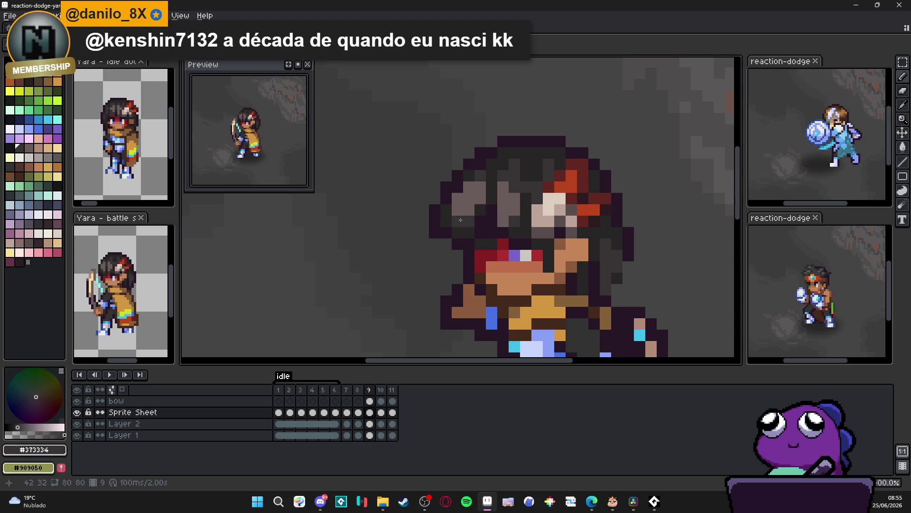
scroll(471, 175, "down", 4)
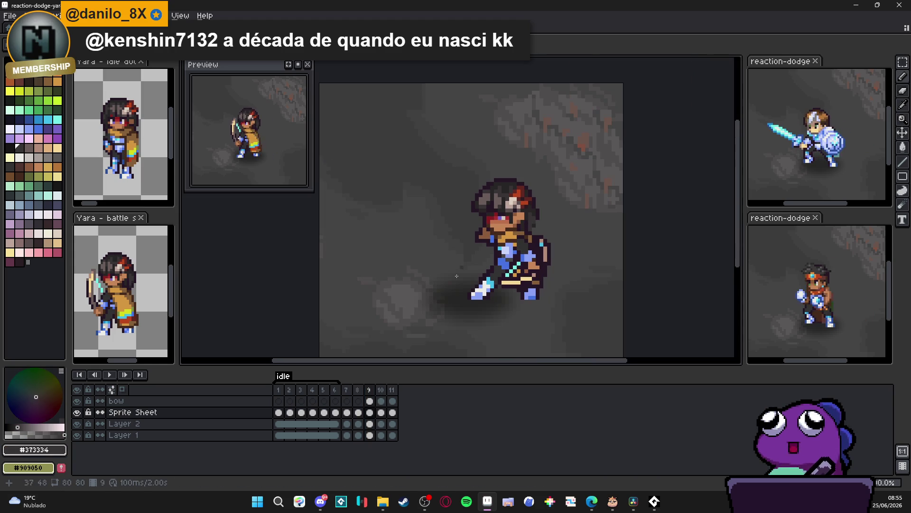
left_click(358, 390)
left_click(370, 390)
scroll(520, 205, "up", 2)
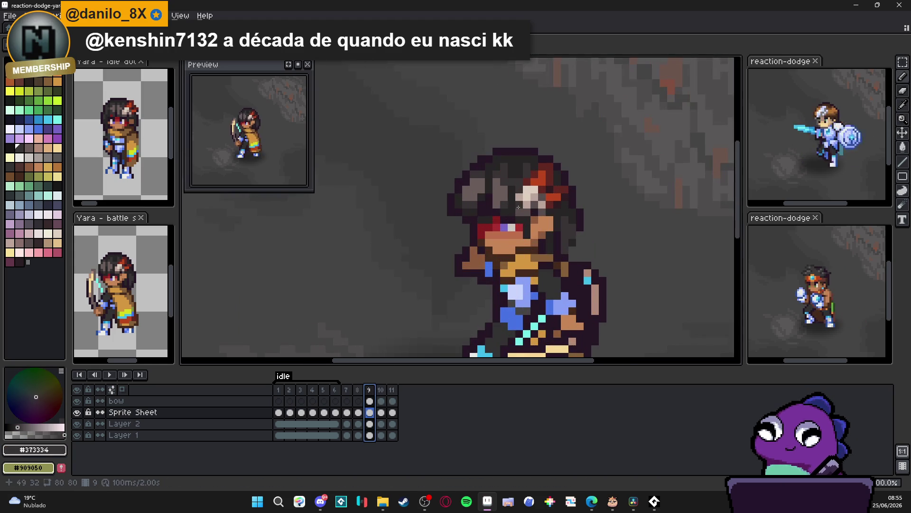
scroll(541, 192, "up", 2)
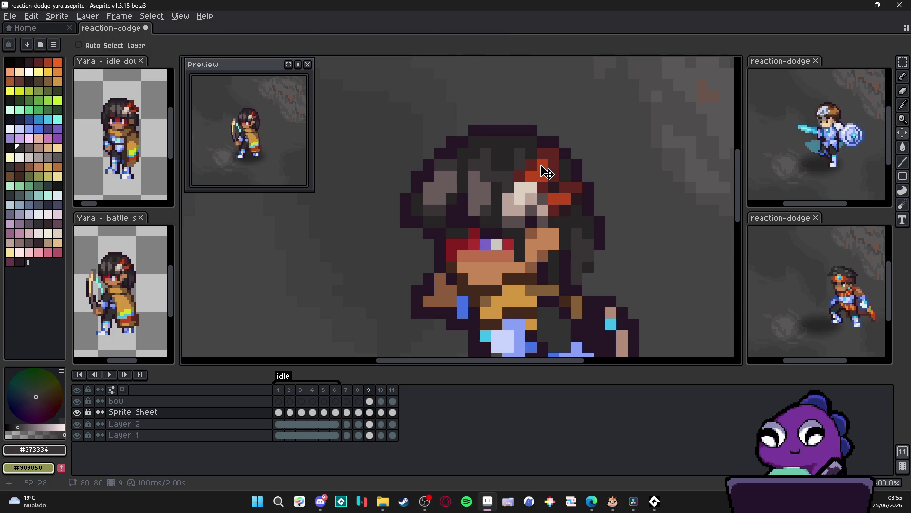
Step: Marquee-select the few pixels by Yara's eye and red hair strand, move them, and commit
key("m")
scroll(541, 157, "up", 1)
left_click(542, 152)
mouse_move(542, 151)
left_mouse_down()
mouse_move(550, 224)
mouse_move(534, 218)
mouse_move(532, 247)
mouse_move(610, 269)
mouse_move(564, 295)
mouse_move(559, 270)
mouse_move(543, 269)
left_mouse_up()
scroll(546, 189, "up", 1)
scroll(549, 251, "down", 1)
left_click(540, 243)
scroll(564, 242, "up", 1)
scroll(587, 287, "up", 1)
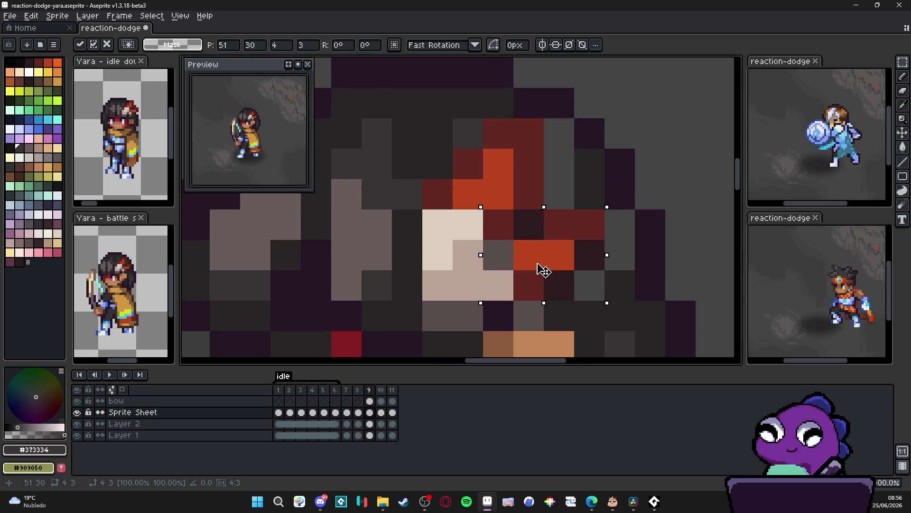
scroll(543, 270, "down", 3)
key("ctrl+d")
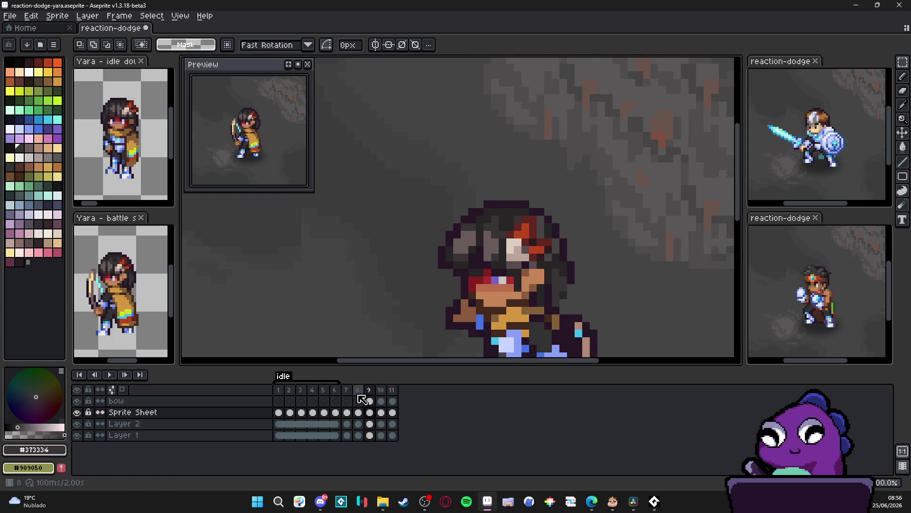
Step: Compare frame 8 with frame 9 and settle back on frame 9
left_click(369, 390)
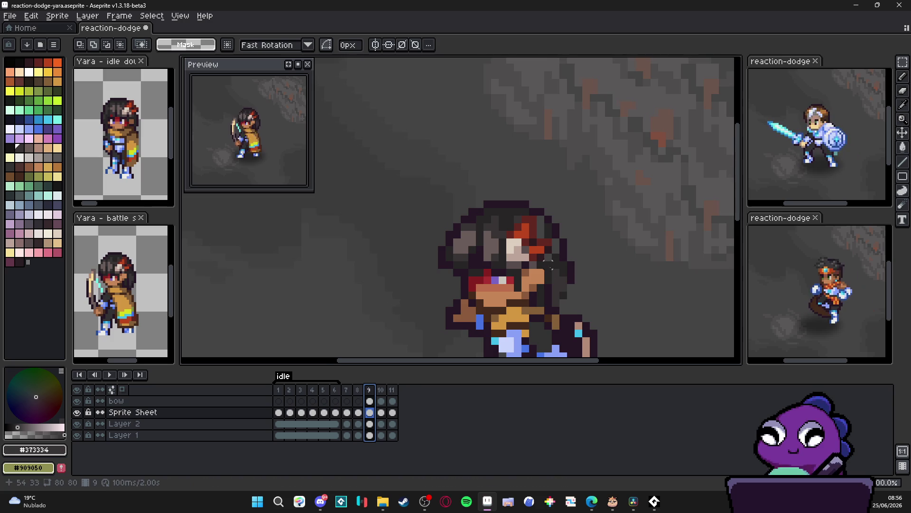
scroll(549, 272, "up", 2)
left_click(357, 390)
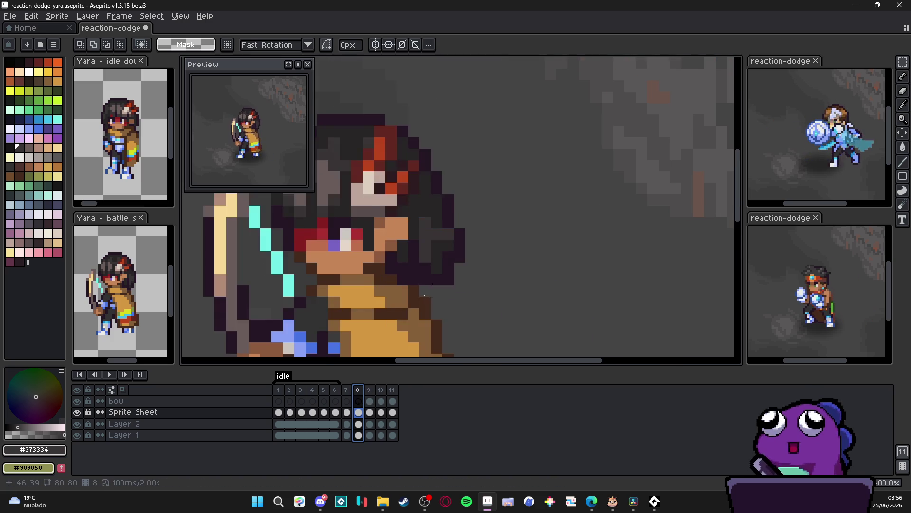
scroll(425, 290, "down", 1)
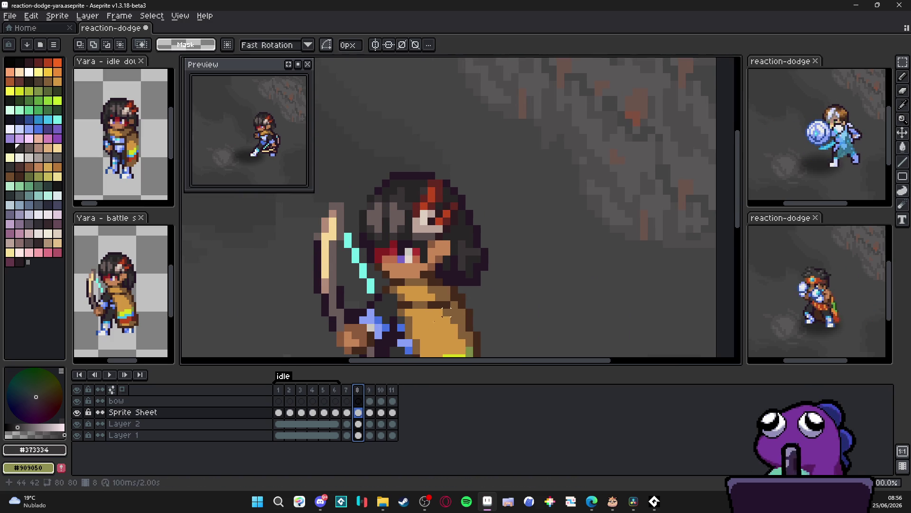
left_click(369, 390)
scroll(526, 261, "up", 1)
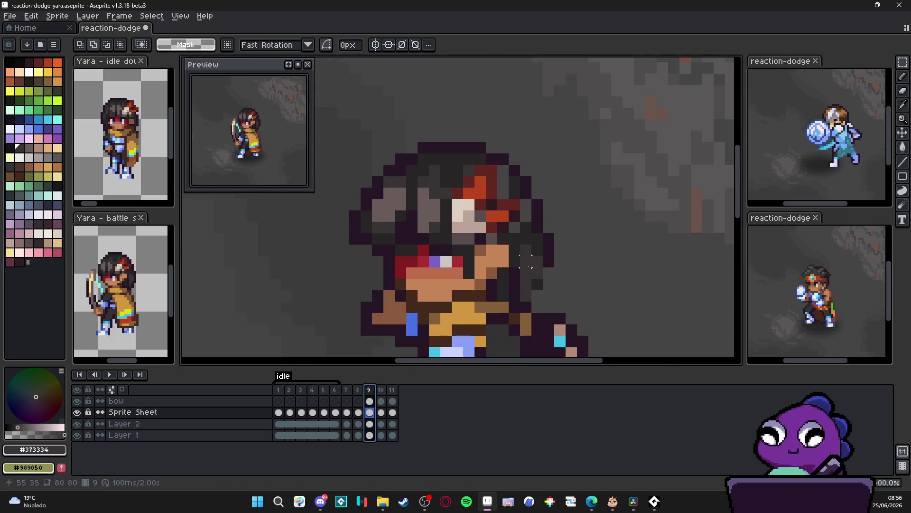
scroll(548, 249, "up", 1)
Step: With the Pencil and #261726, add dark pixels near the chin and an outline down the neck
key("b")
left_click(548, 249, "alt")
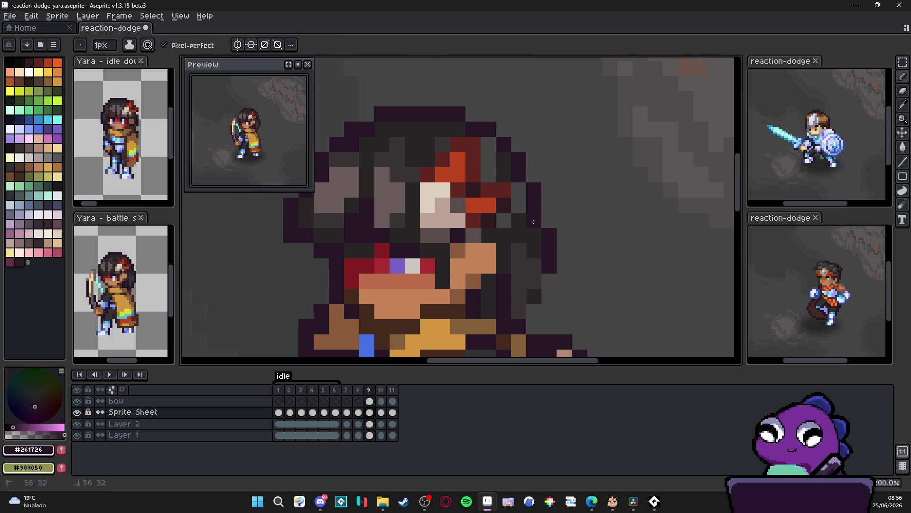
key("ctrl+z")
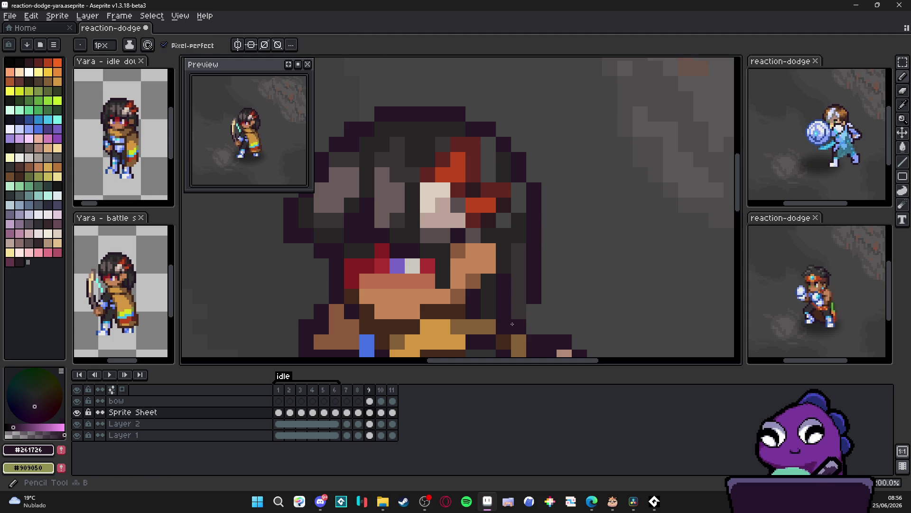
left_click(516, 312)
left_click(488, 281)
left_click_drag(488, 296, 488, 311)
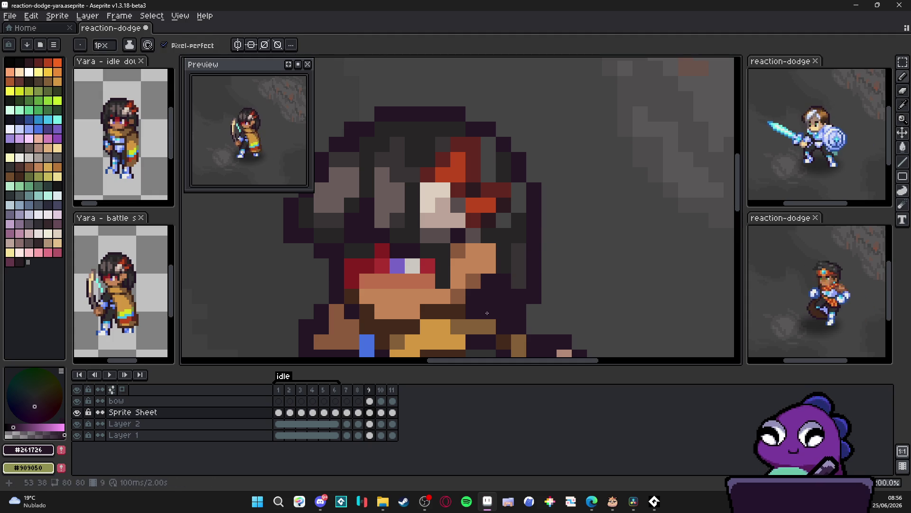
Step: Eyedrop #261726 again and darken the stray brown pixel beside Yara's chin
left_click(505, 260, "alt")
left_click(489, 285, "alt")
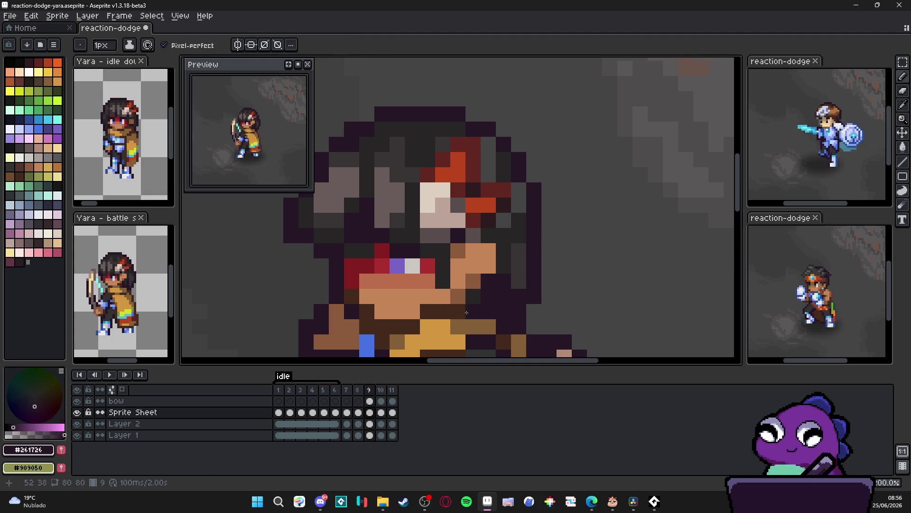
left_click(460, 298)
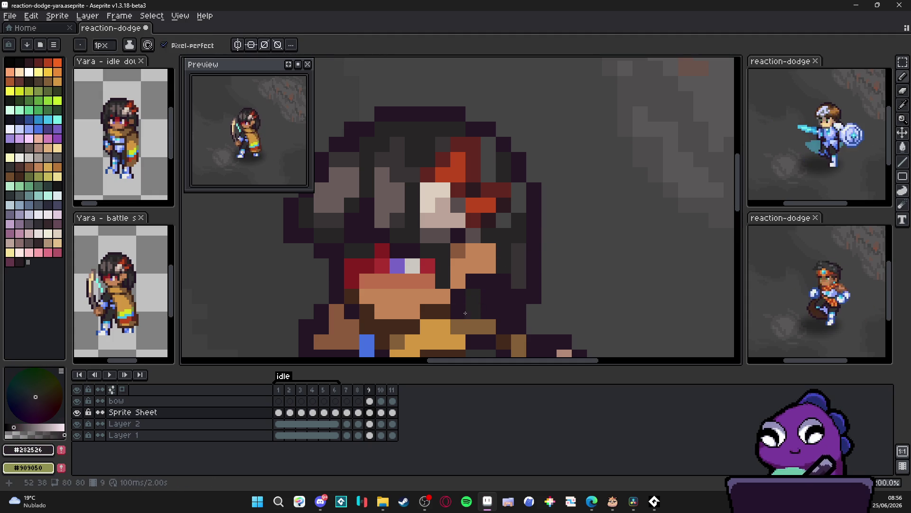
left_click(491, 325)
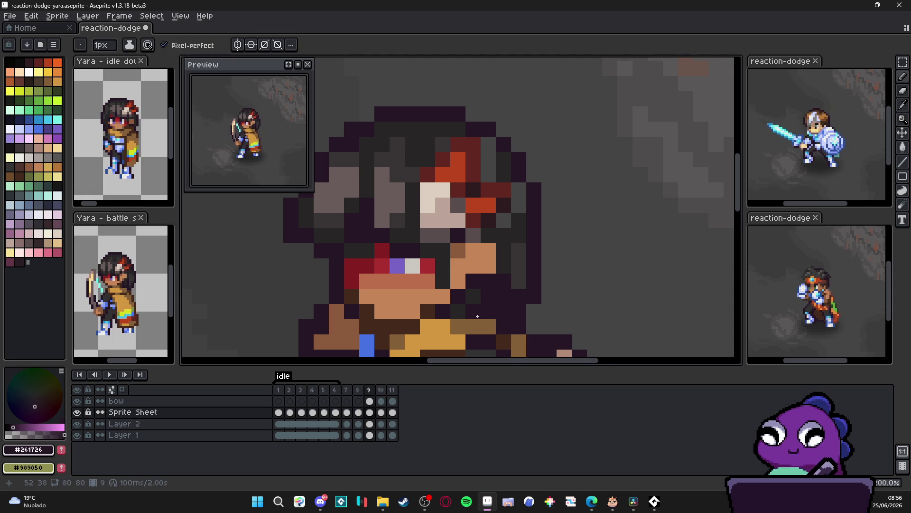
scroll(478, 316, "down", 1)
left_click(497, 294, "alt")
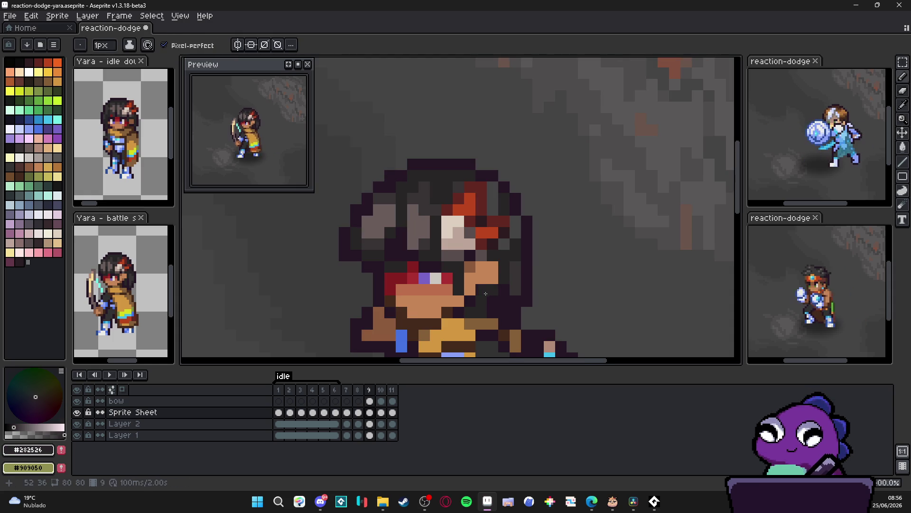
left_click(498, 315, "alt")
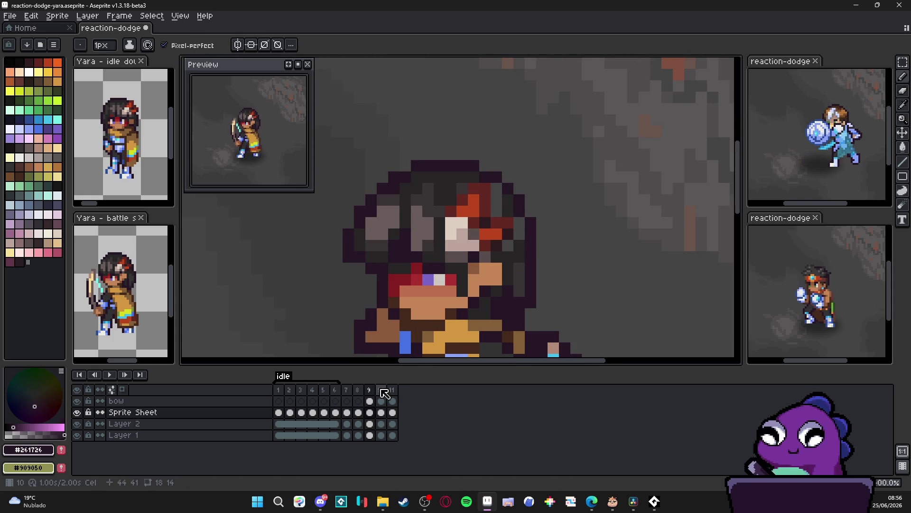
Step: Step through frames 8, 9 and 10 and bring Yara's whole crouching body into view
left_click(358, 390)
left_click(370, 390)
left_click(381, 390)
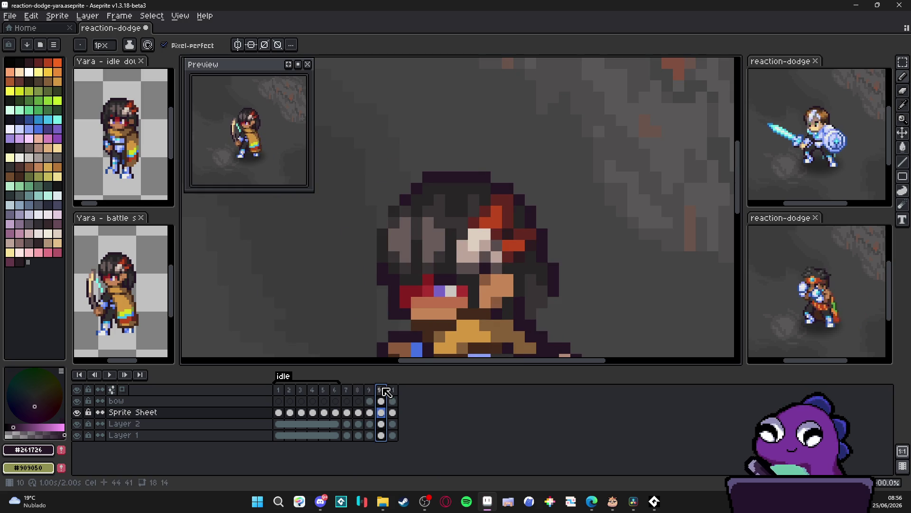
left_click_drag(473, 284, 530, 199)
scroll(530, 199, "down", 2)
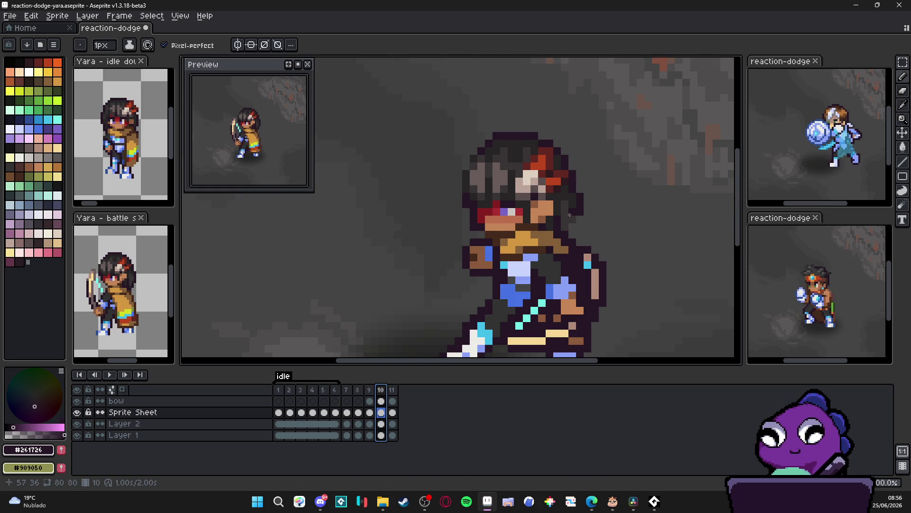
Step: Flip between frames 8, 9, 10 and 11 to compare the dodge poses
left_click(370, 390)
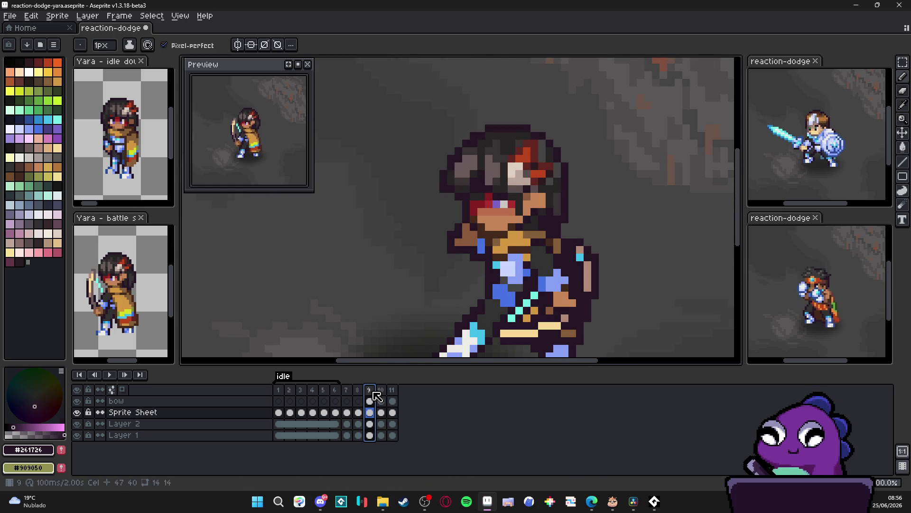
left_click(384, 392)
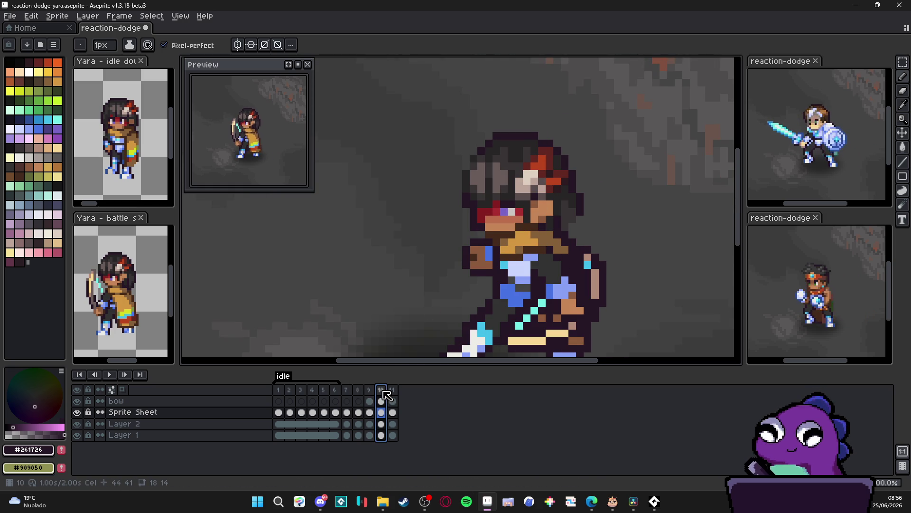
left_click(370, 390)
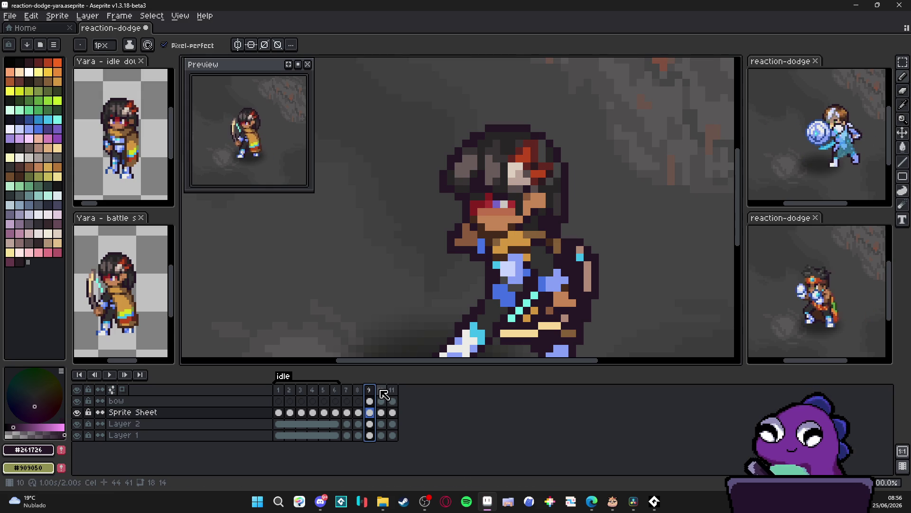
left_click(383, 390)
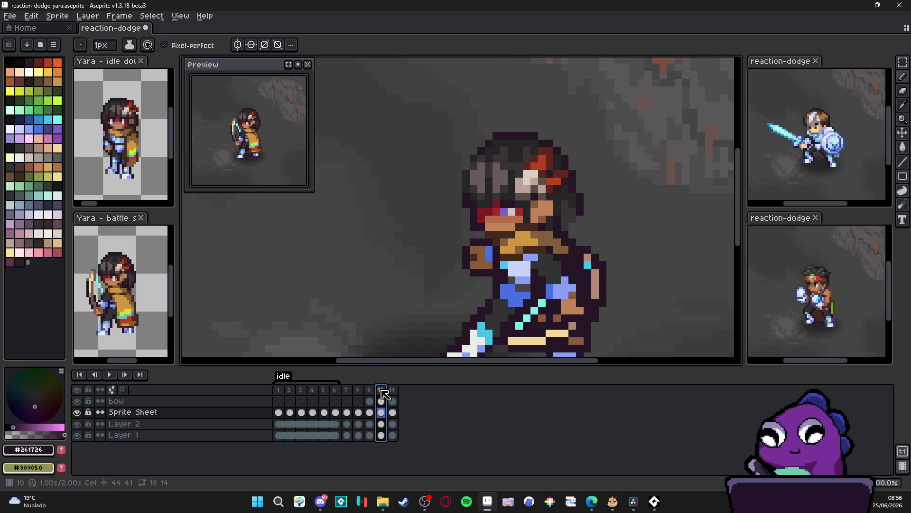
left_click(393, 390)
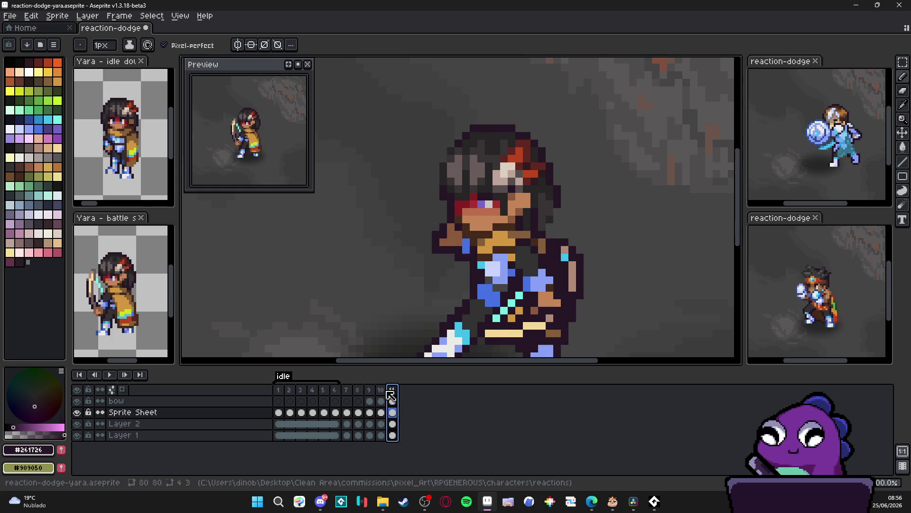
left_click(381, 390)
left_click(370, 390)
left_click(358, 389)
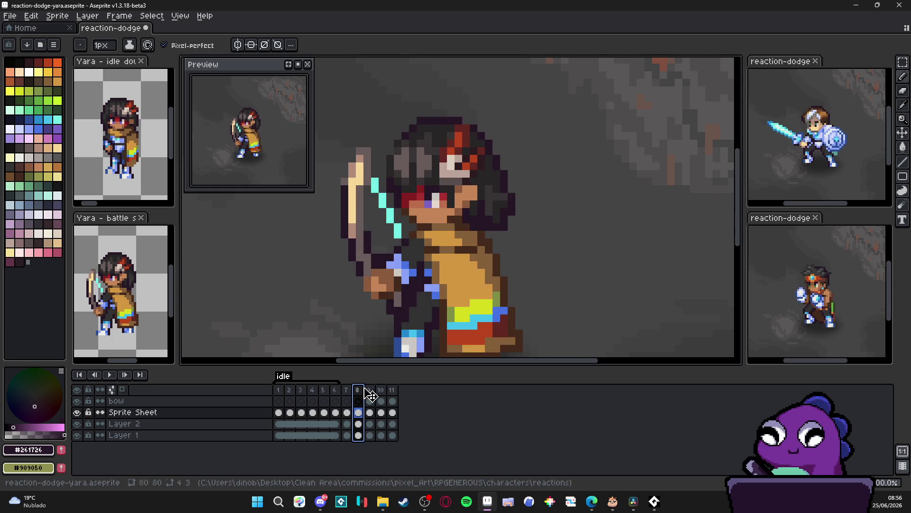
left_click(370, 390)
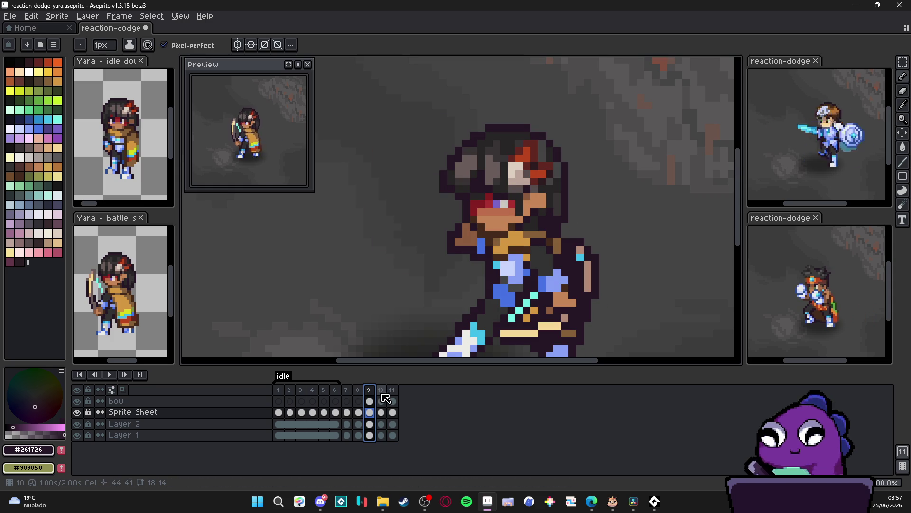
Step: Center frame 10's crouching pose, check it against frame 9, and return to frame 10
left_click(382, 392)
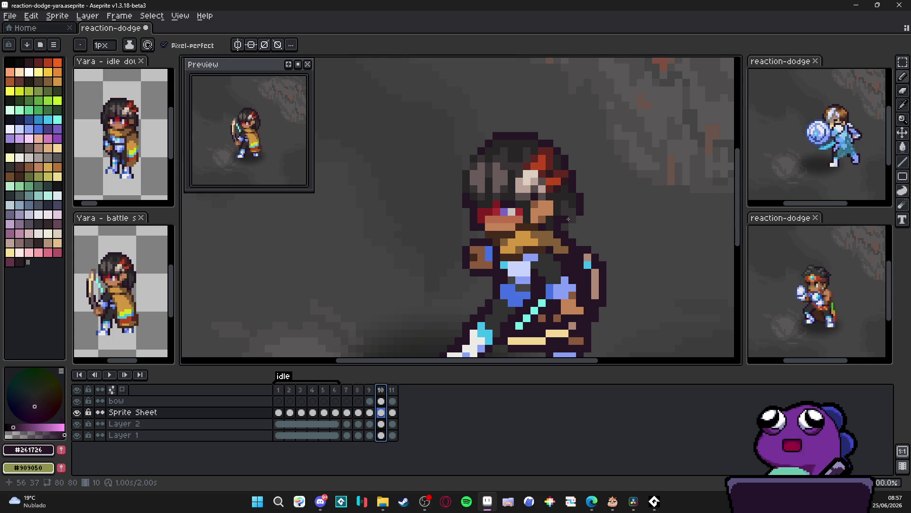
scroll(498, 214, "down", 1)
left_click_drag(499, 214, 497, 223)
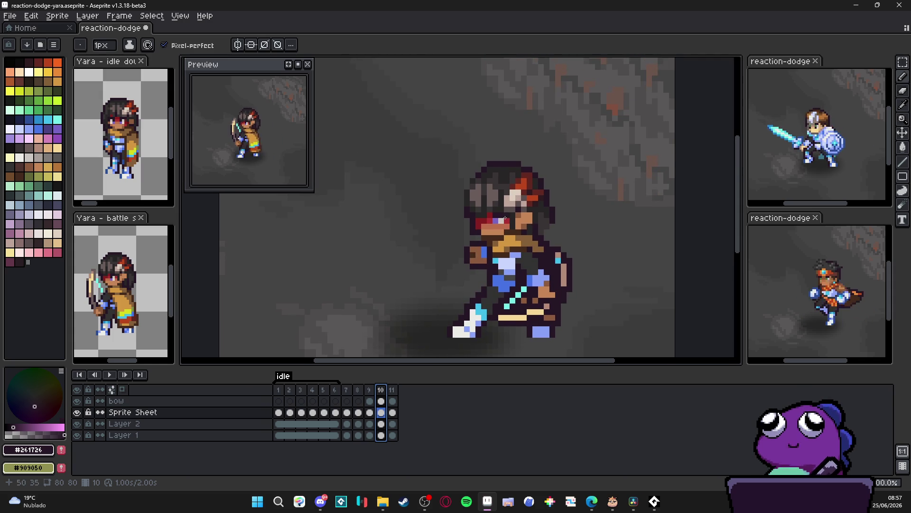
left_click(369, 390)
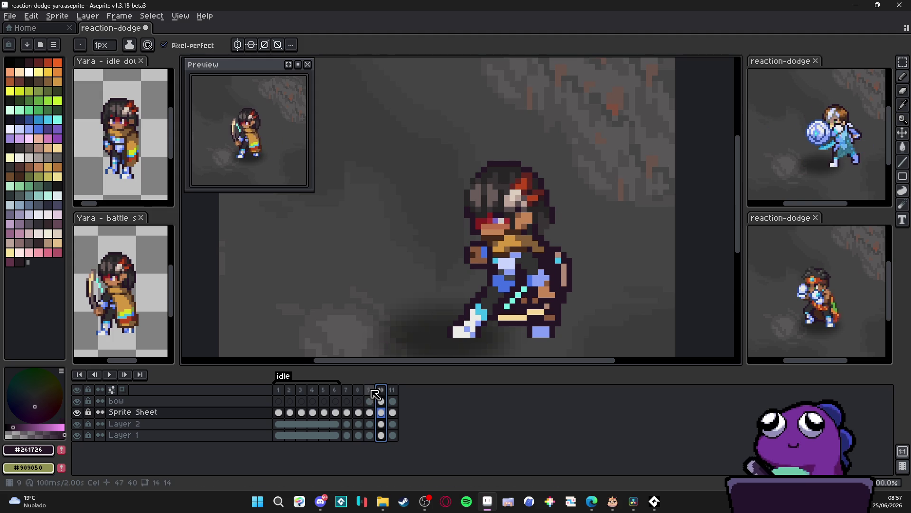
left_click(381, 390)
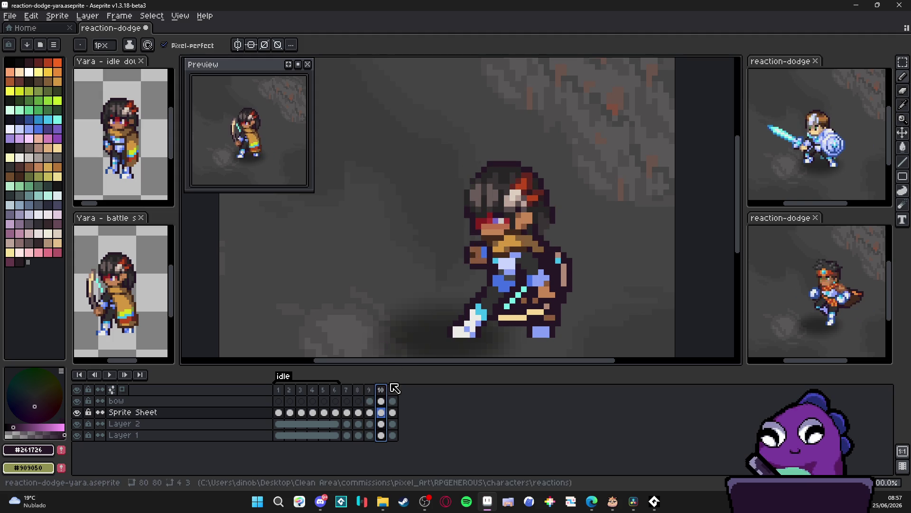
Step: Set frame 10's duration to 80 ms in its frame properties
double_click(381, 390)
type("1")
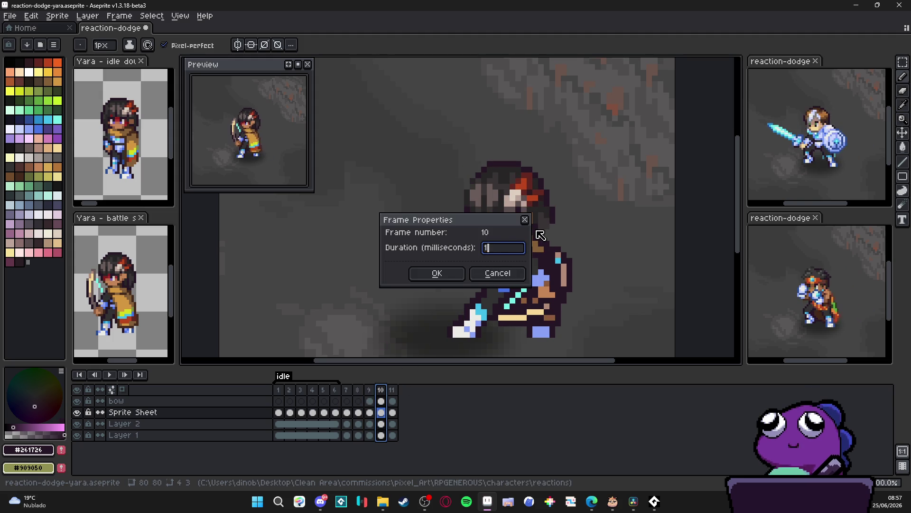
type("00")
key("Return")
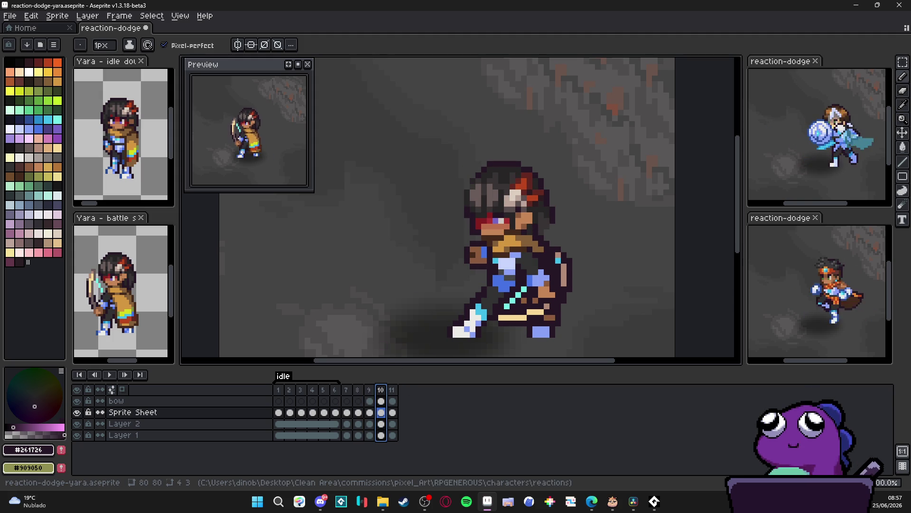
Step: Add a twelfth frame with Alt+N, then step back to frame 9 and return to frame 10
key("alt+n")
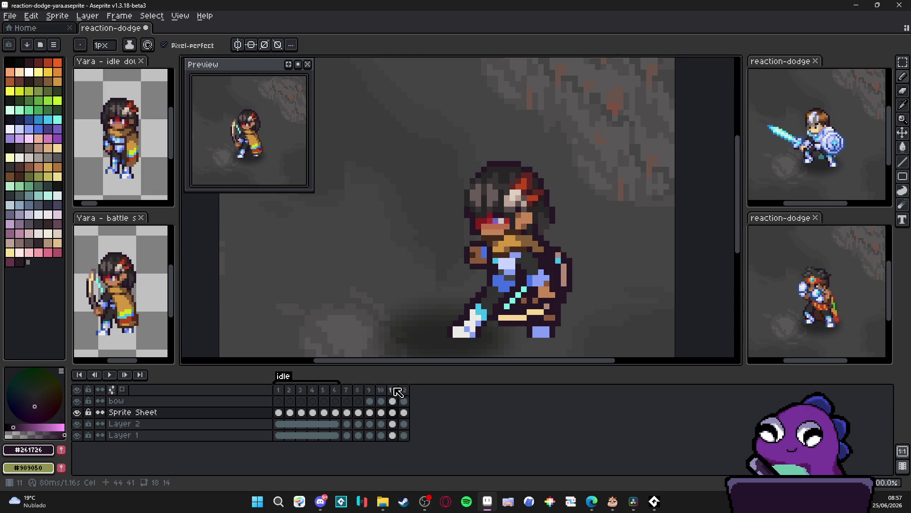
key("Left")
key("Left")
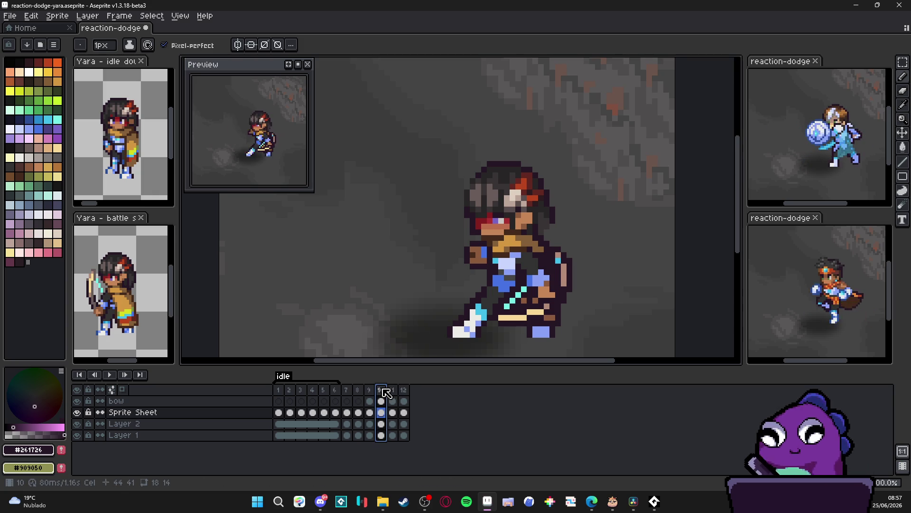
left_click(382, 390)
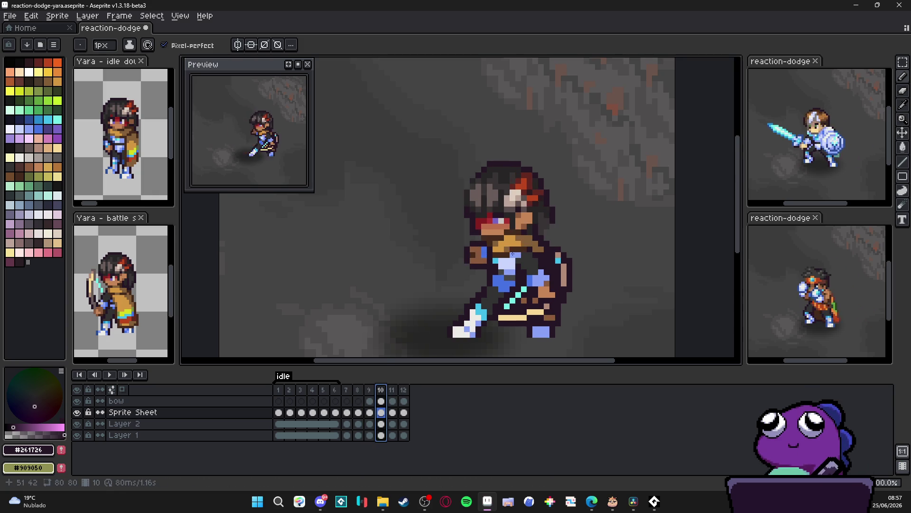
scroll(569, 166, "up", 2)
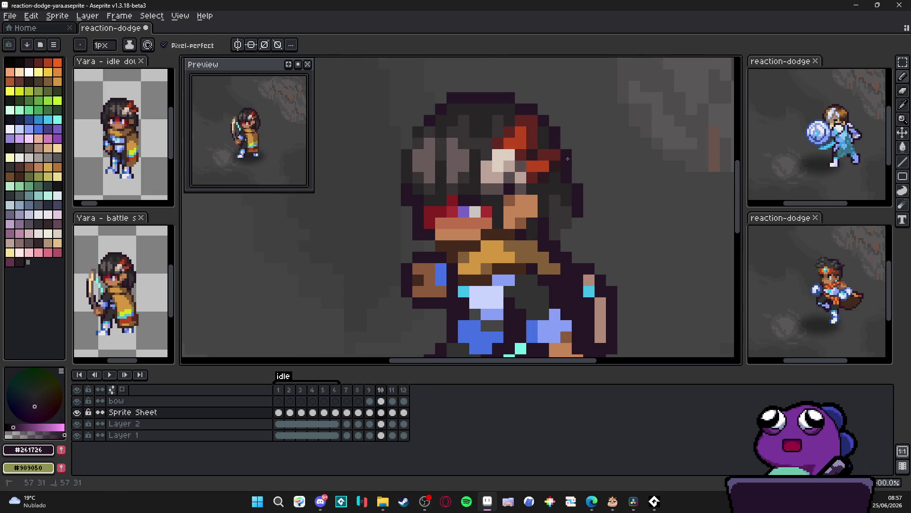
Step: Paint dark grey hair pixels extending past the right side of Yara's face in frame 10
key("shift")
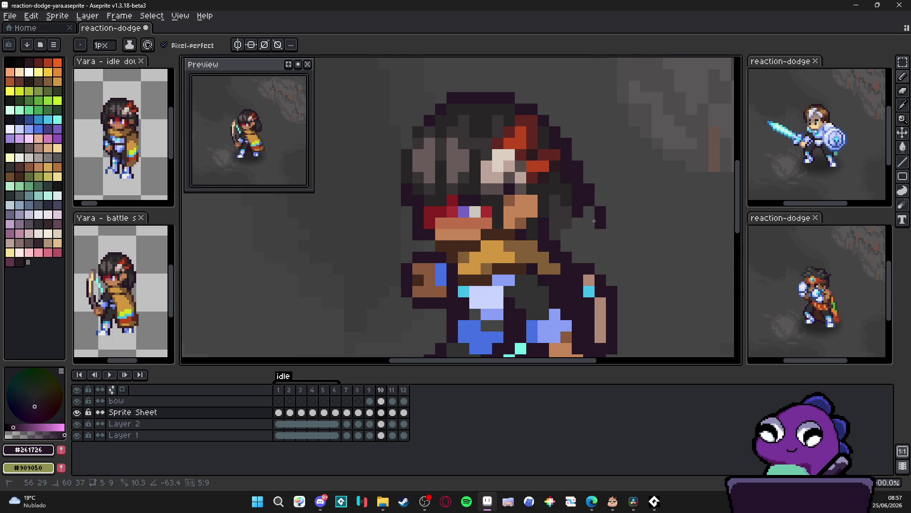
mouse_move(602, 220)
left_mouse_down()
mouse_move(589, 235)
mouse_move(565, 239)
left_mouse_up()
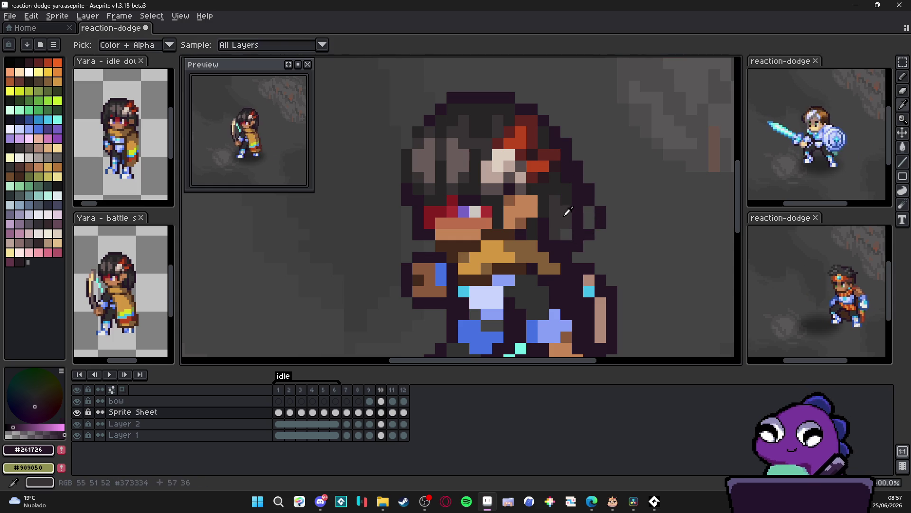
left_click(573, 202, "alt")
left_click_drag(589, 212, 589, 223)
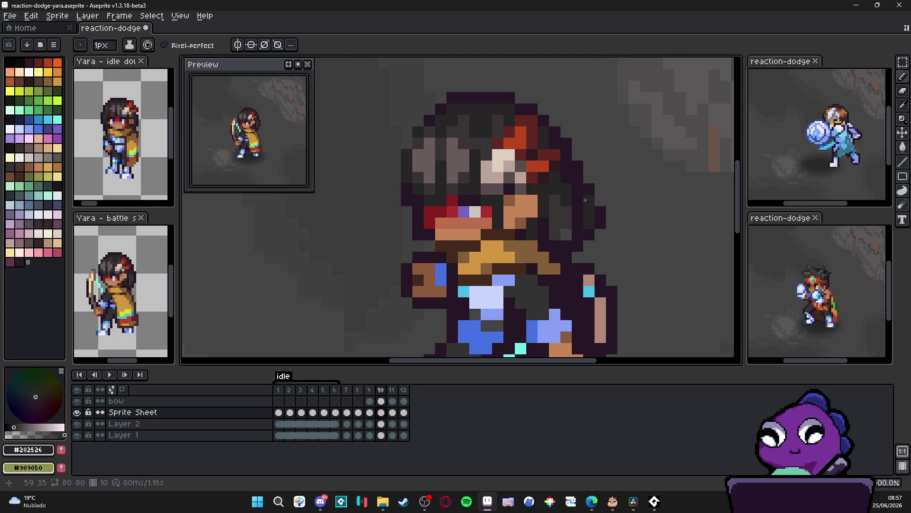
left_click(563, 228, "alt")
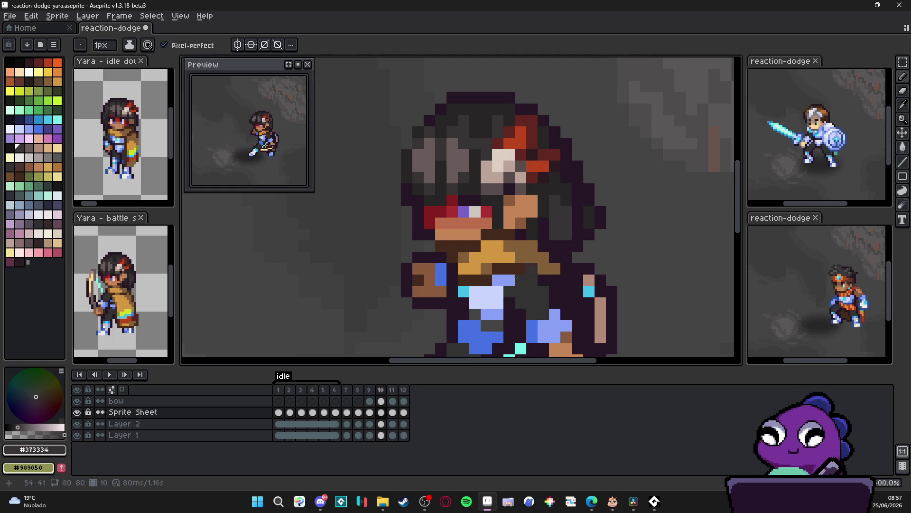
Step: Compare against frame 9, then eyedrop the dark outline and grey hair colours for the Pencil
left_click(369, 389)
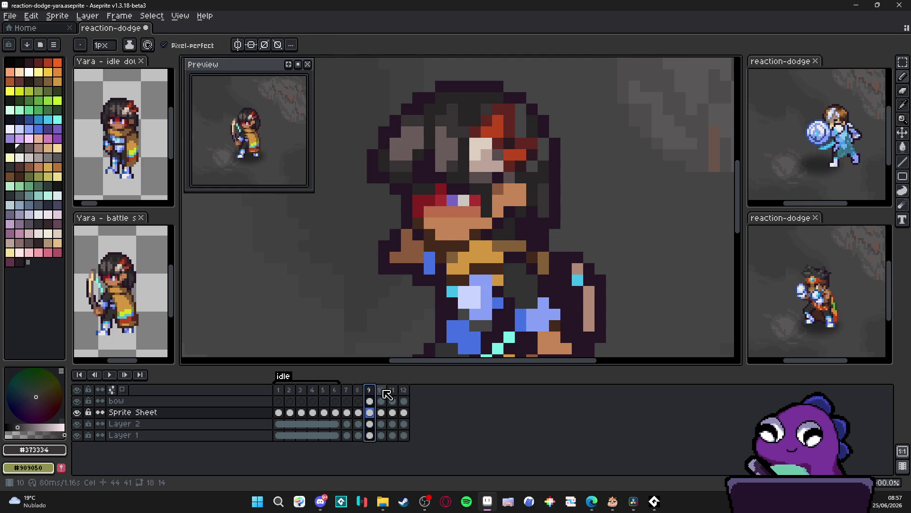
left_click(381, 389)
left_click_drag(407, 137, 457, 169)
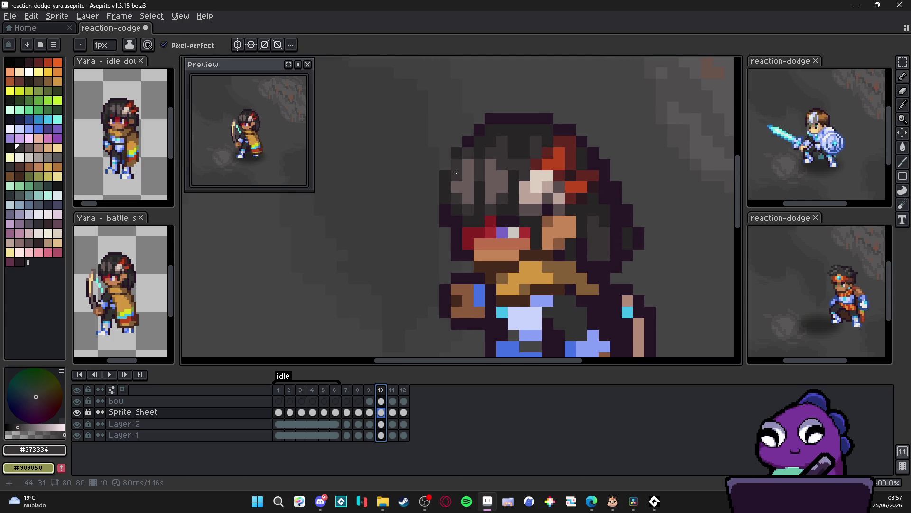
key("b")
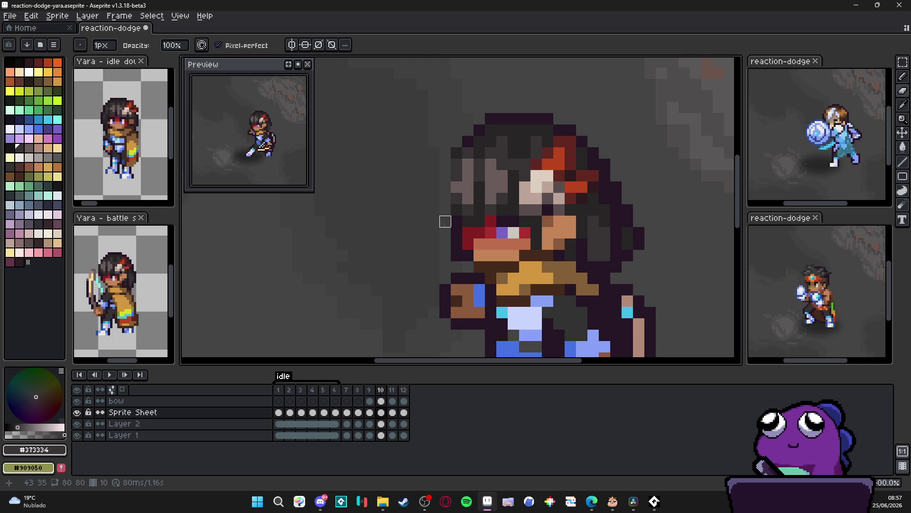
left_click(457, 213, "alt")
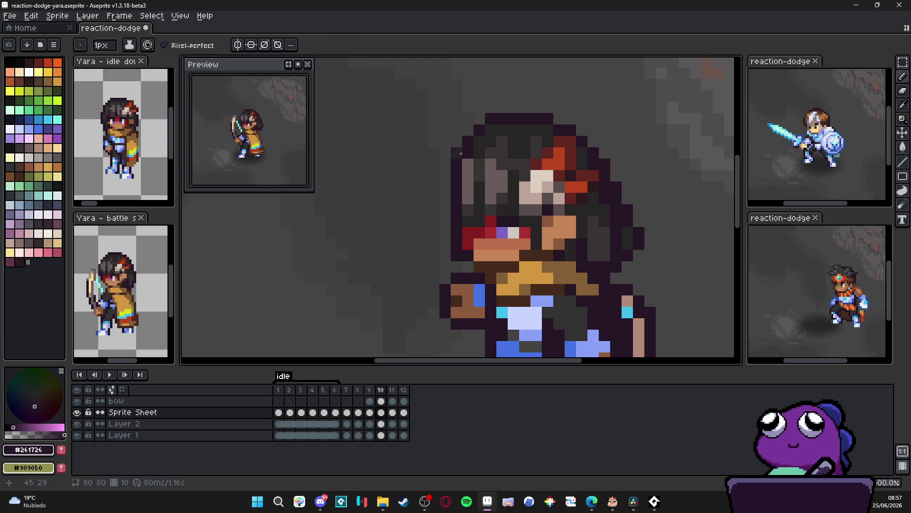
left_click(466, 166, "alt")
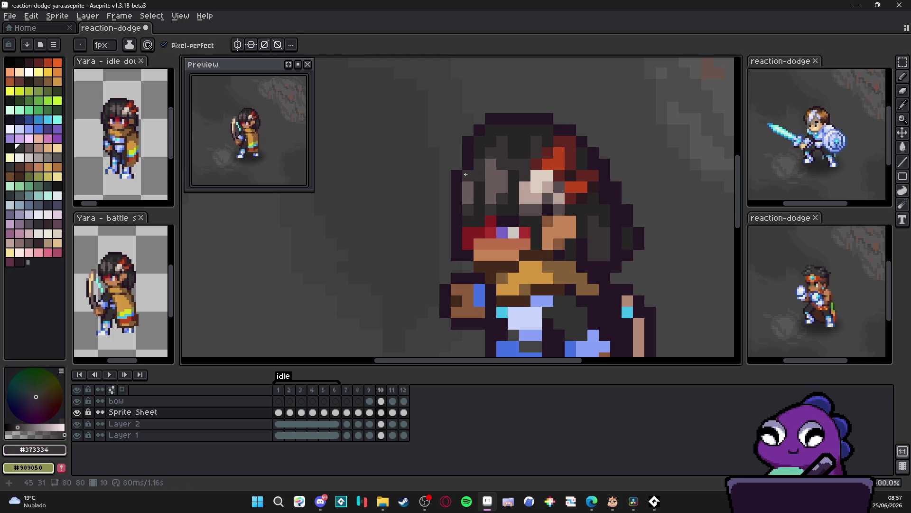
scroll(475, 180, "down", 2)
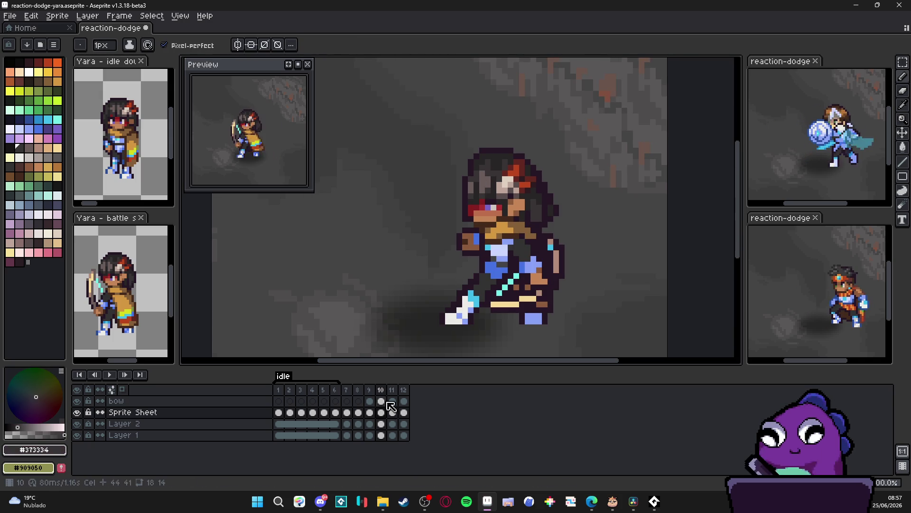
Step: Flip between frames 9 and 10 to compare Yara's pose
left_click(369, 391)
left_click(383, 391)
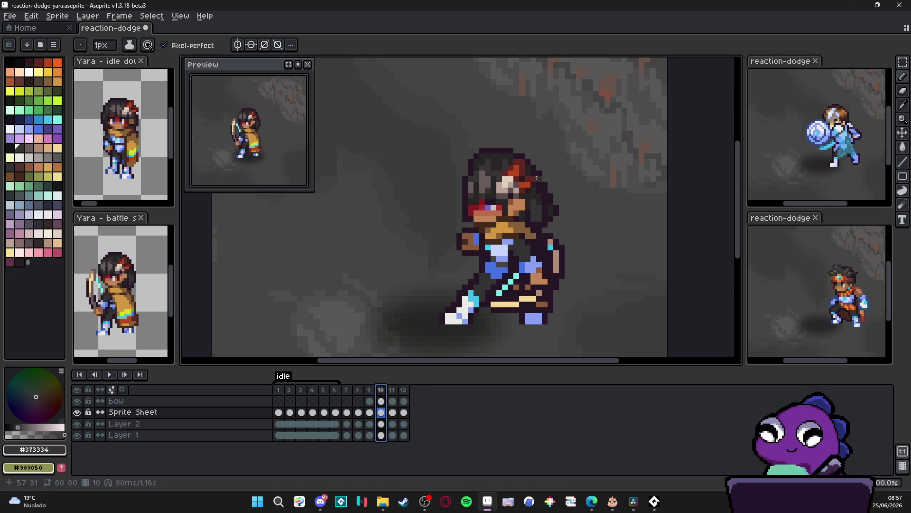
left_click(370, 390)
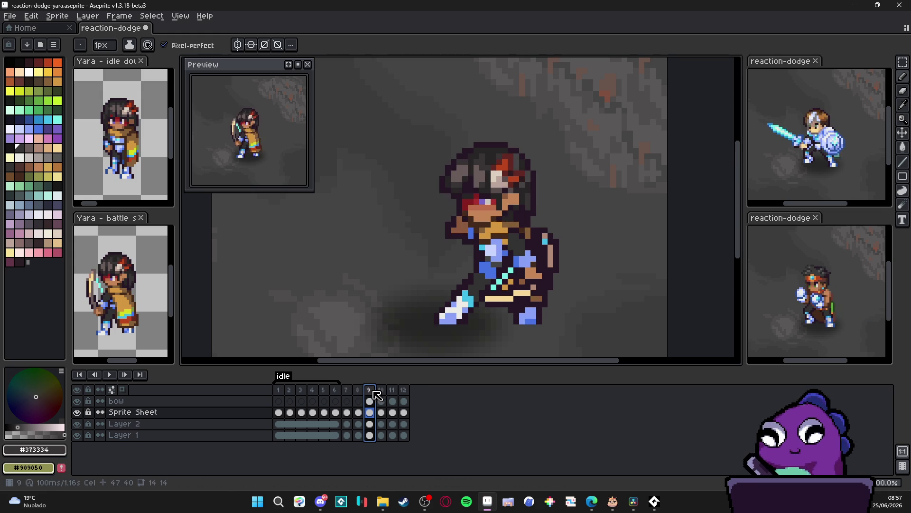
left_click(382, 391)
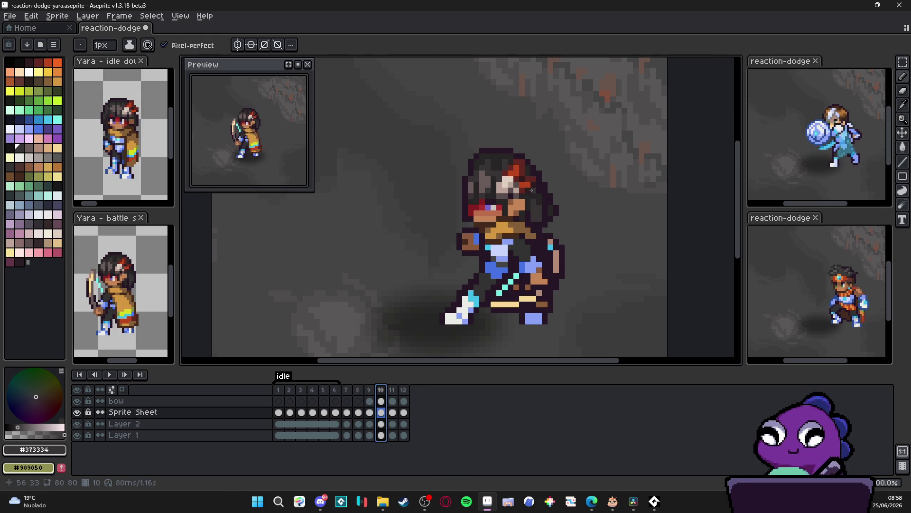
scroll(531, 190, "up", 2)
Step: Cover the white hair pixels with a moved 2x2 block of neighbouring hair pixels
key("v")
key("m")
mouse_move(529, 184)
left_mouse_down()
mouse_move(518, 174)
mouse_move(559, 168)
left_mouse_up()
scroll(533, 167, "up", 2)
mouse_move(514, 191)
left_mouse_down()
mouse_move(545, 198)
mouse_move(527, 214)
left_mouse_up()
key("ctrl+d")
Step: Select a 4x4 block of head pixels, transform it over the highlight and commit
mouse_move(481, 89)
left_mouse_down()
mouse_move(522, 159)
mouse_move(524, 181)
left_mouse_up()
scroll(468, 126, "up", 1)
left_click_drag(454, 109, 479, 179)
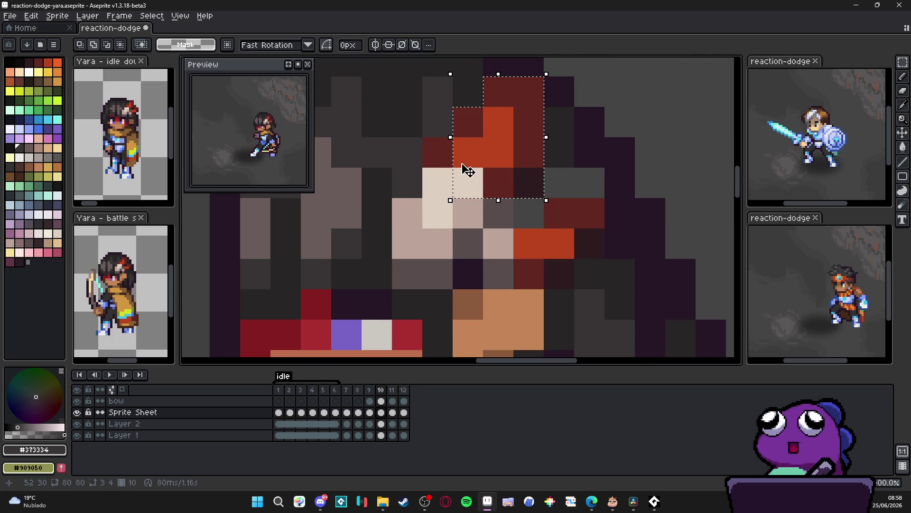
left_click_drag(430, 140, 464, 183)
scroll(464, 183, "down", 2)
left_click(499, 184)
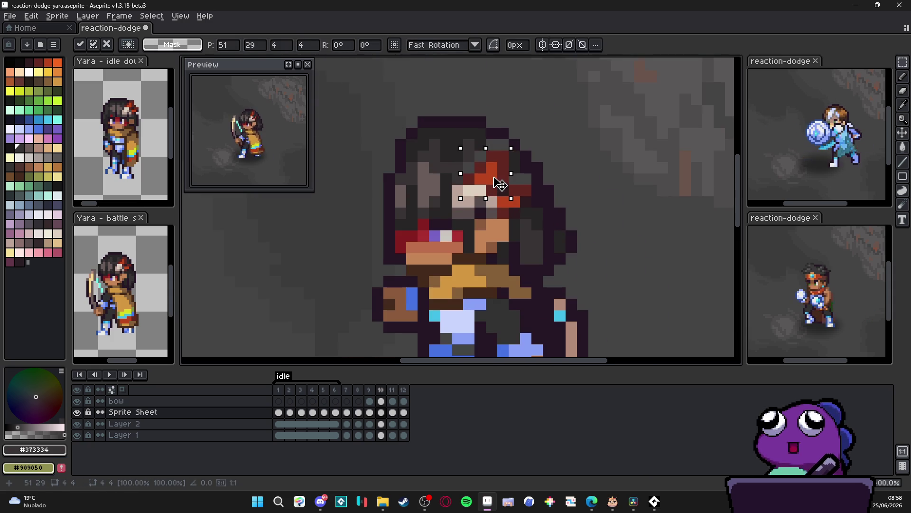
key("Return")
scroll(492, 188, "down", 3)
Step: Review the pose across frames 10, 11 and 12
left_click(380, 395)
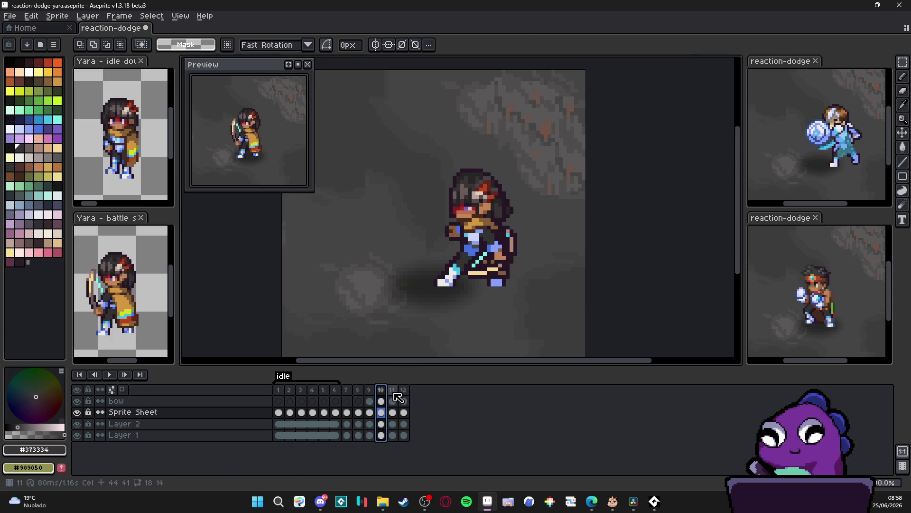
left_click(395, 394)
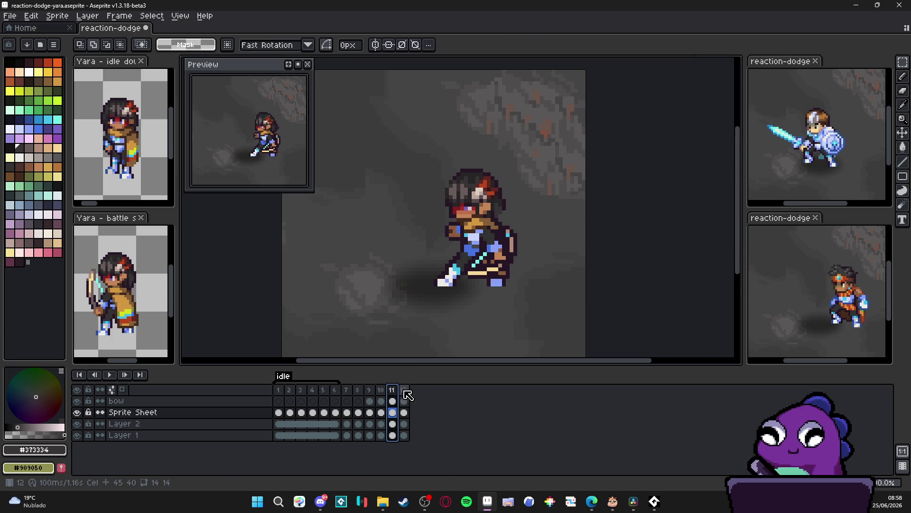
left_click(404, 391)
left_click(394, 392)
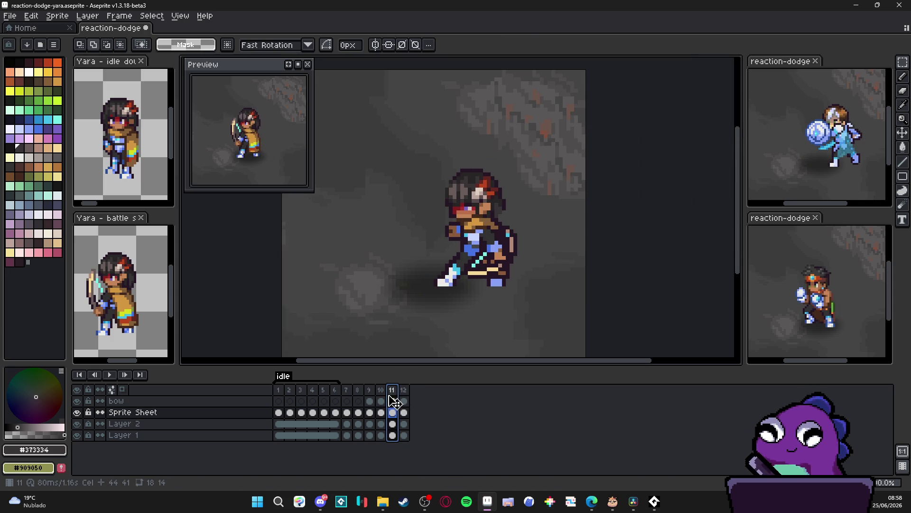
Step: On frame 8, start a rectangle selection of the hair behind Yara's face
left_click(358, 393)
scroll(466, 215, "up", 1)
key("v")
key("Escape")
key("m")
scroll(438, 231, "up", 1)
mouse_move(439, 229)
left_mouse_down()
mouse_move(491, 205)
mouse_move(483, 211)
left_mouse_up()
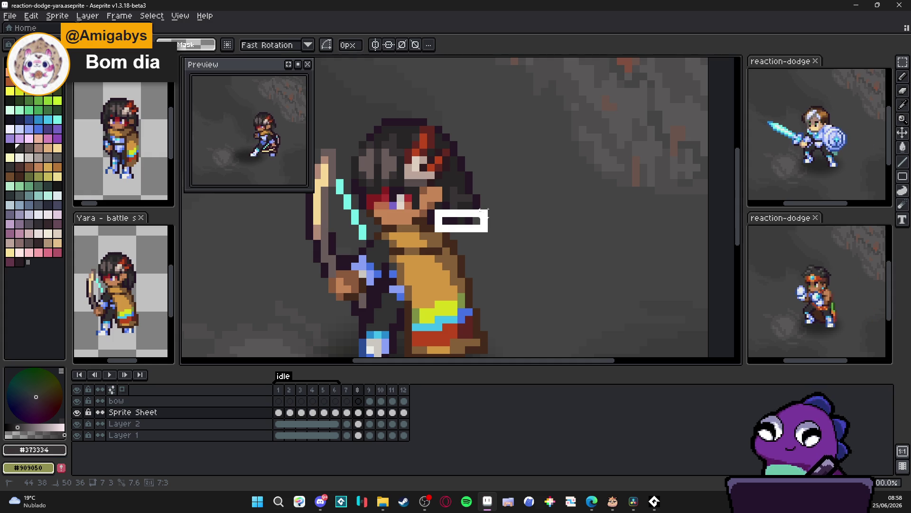
Step: Extend the frame 8 hair selection with extra blocks, then drop it unchanged
mouse_move(477, 213)
left_mouse_down()
mouse_move(444, 218)
mouse_move(431, 199)
left_mouse_up()
scroll(430, 199, "up", 3)
mouse_move(468, 137)
left_mouse_down()
mouse_move(490, 184)
mouse_move(582, 223)
left_mouse_up()
left_click_drag(431, 261, 441, 238)
scroll(443, 240, "down", 6)
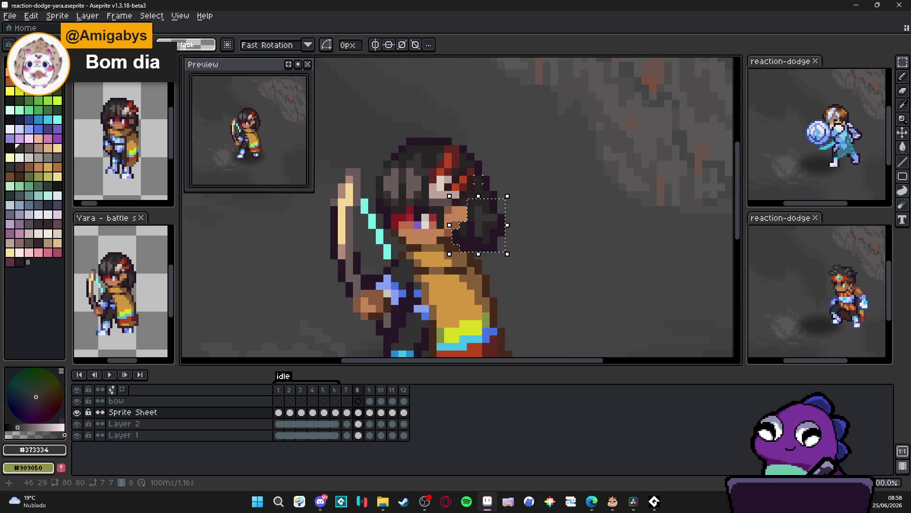
scroll(474, 179, "up", 5)
left_click_drag(477, 174, 522, 219)
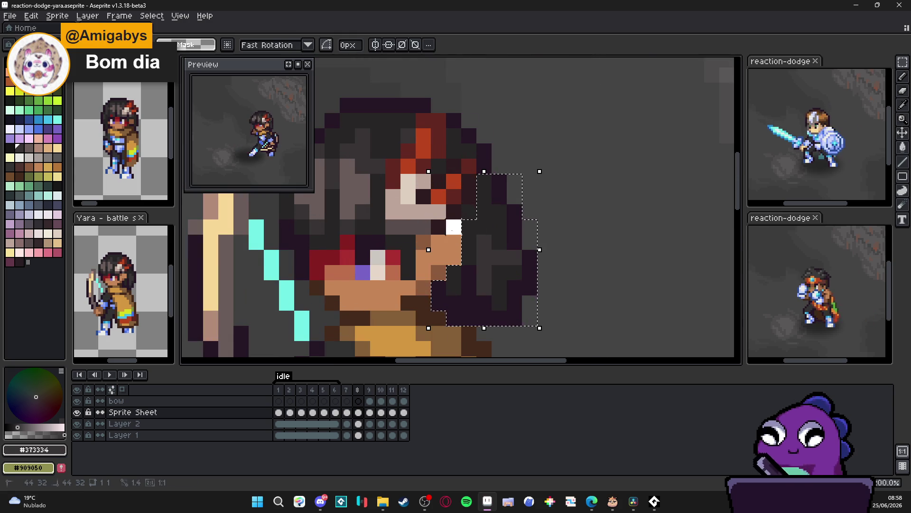
mouse_move(317, 90)
left_mouse_down()
mouse_move(413, 135)
mouse_move(602, 269)
mouse_move(603, 281)
left_mouse_up()
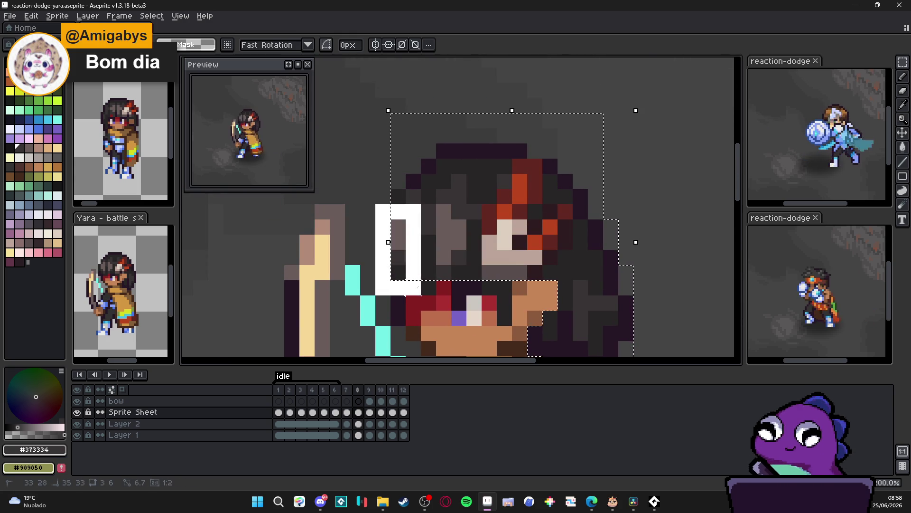
key("ctrl+d")
scroll(524, 238, "down", 3)
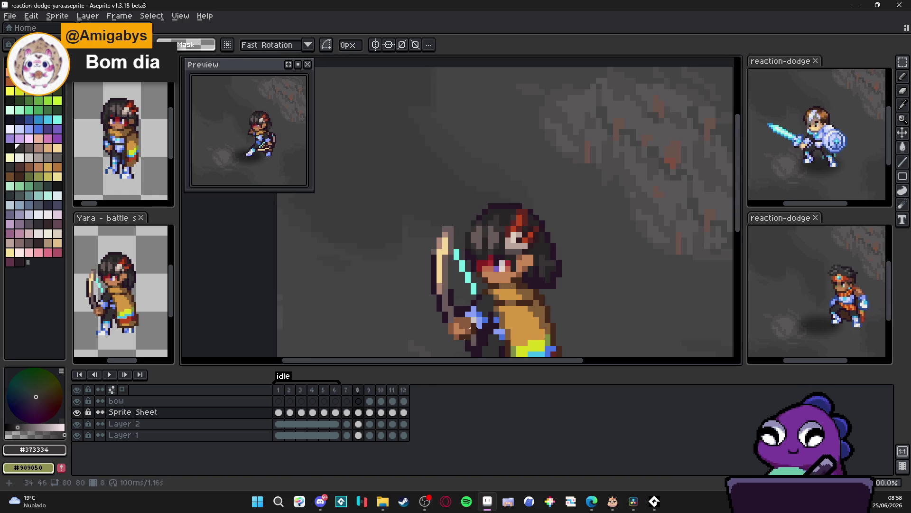
Step: Paste the head into frame 11, drag it onto Yara's head and commit
left_click(403, 390)
left_click(391, 391)
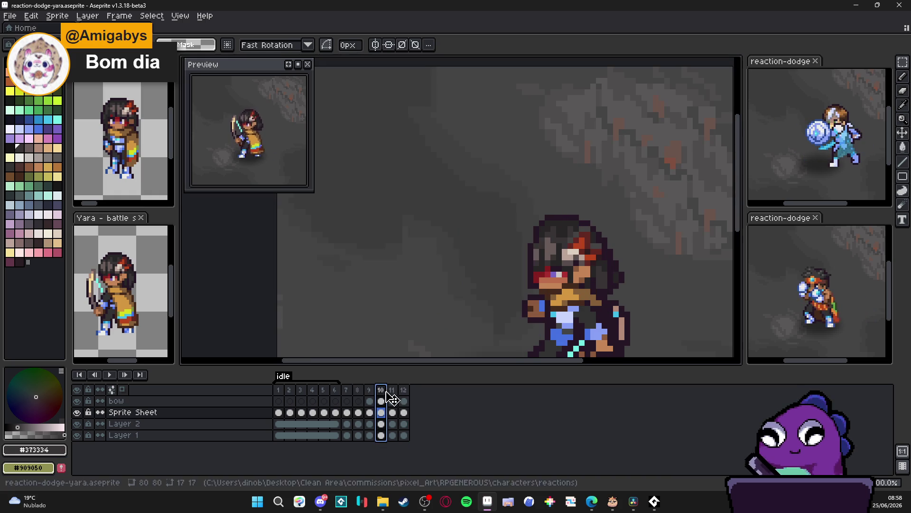
key("ctrl+v")
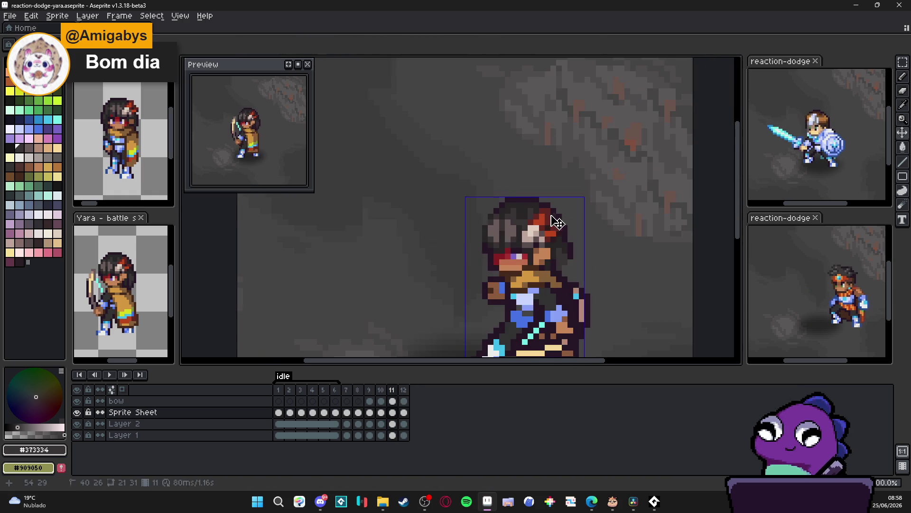
scroll(567, 257, "up", 3)
left_click_drag(419, 201, 541, 223)
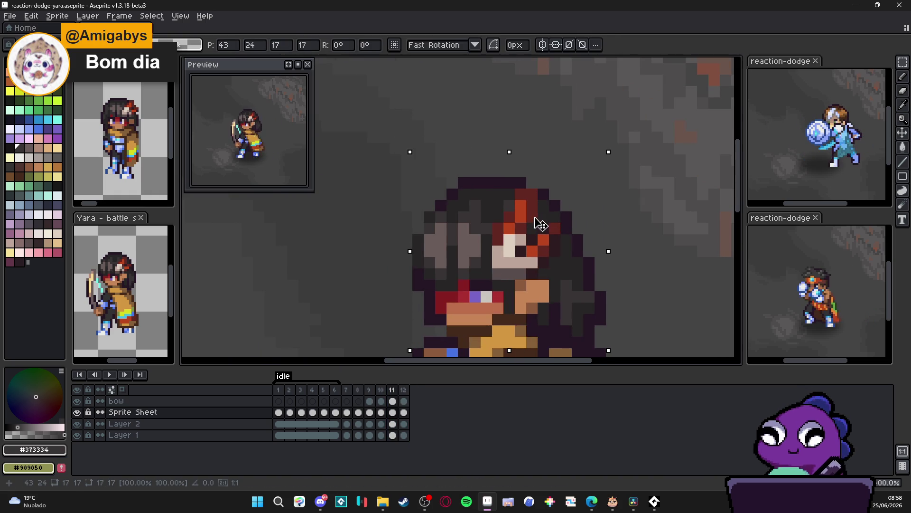
scroll(541, 224, "down", 2)
key("Return")
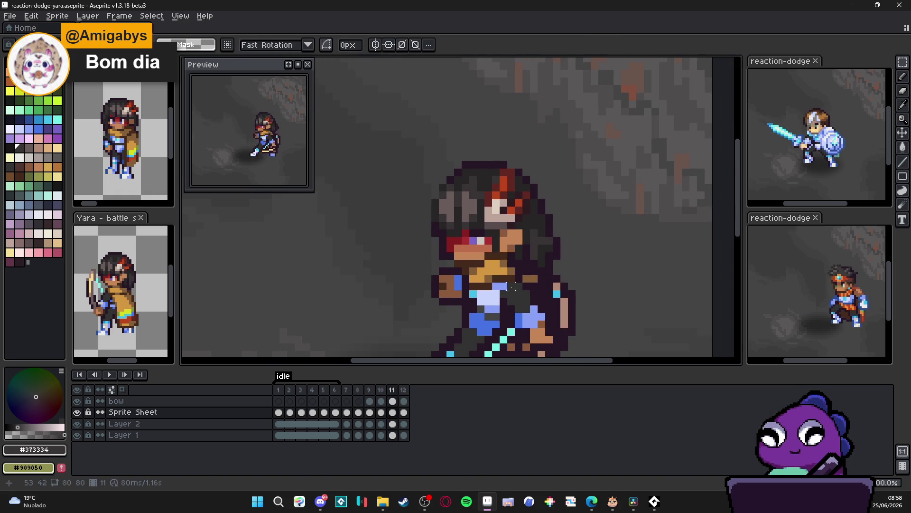
Step: Scrub frames 9 through 12 to check the new head placement, settling on frame 10
left_click(381, 390)
left_click(393, 391)
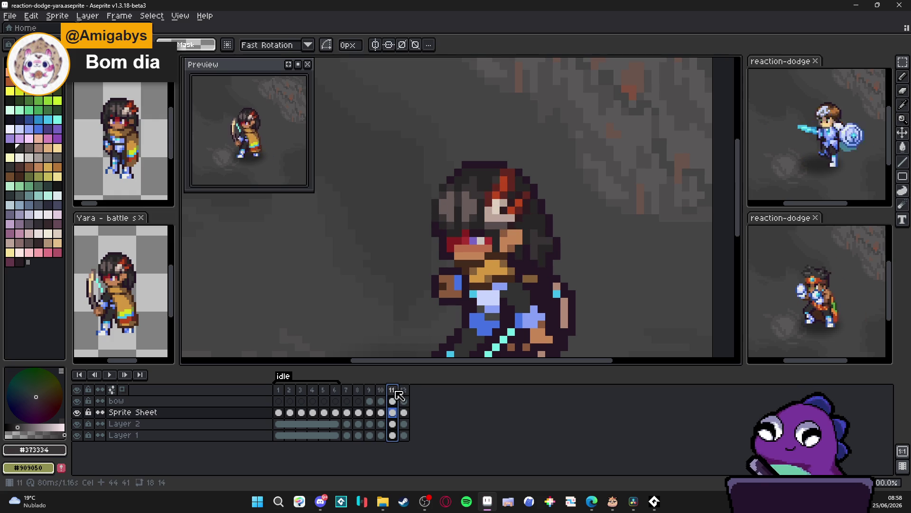
left_click(404, 391)
scroll(491, 261, "down", 1)
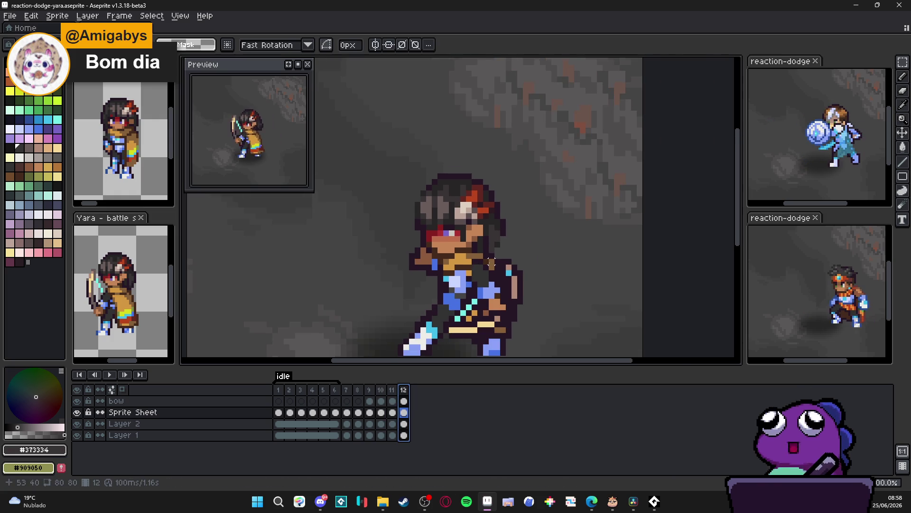
left_click(370, 391)
left_click(381, 391)
left_click(393, 391)
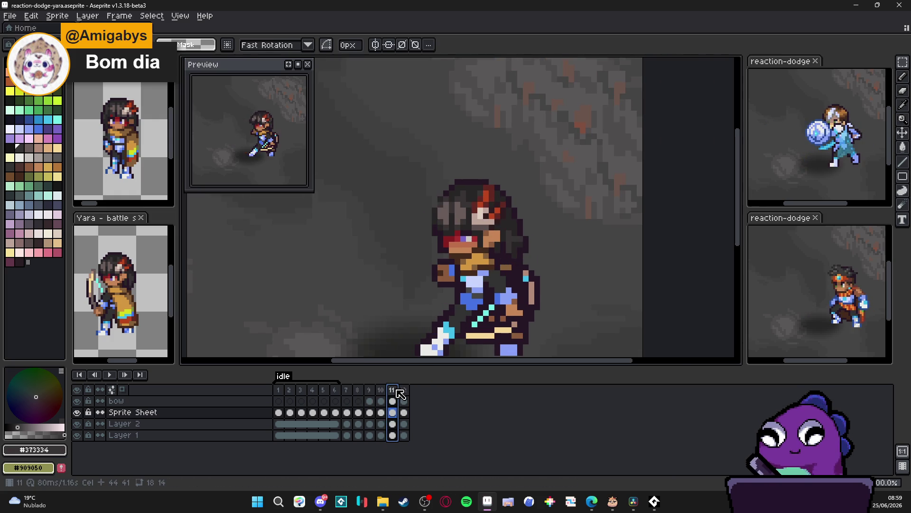
left_click(382, 391)
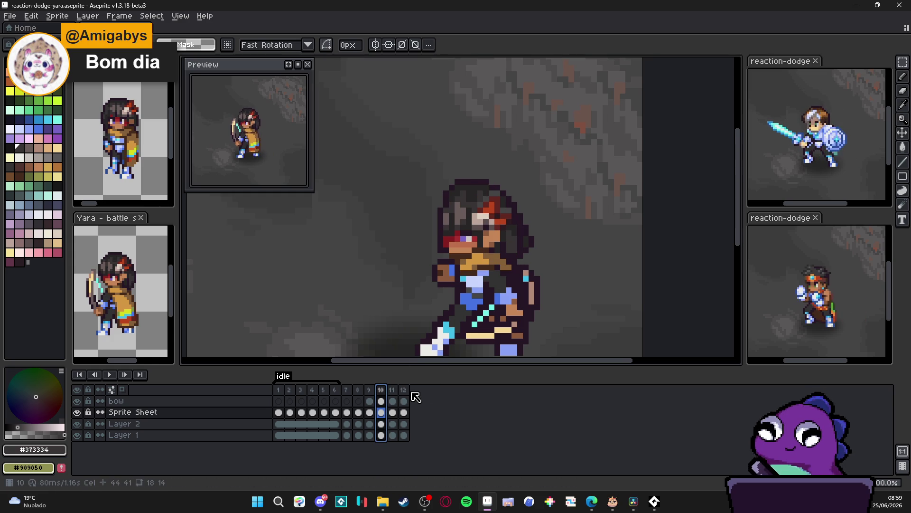
key("v")
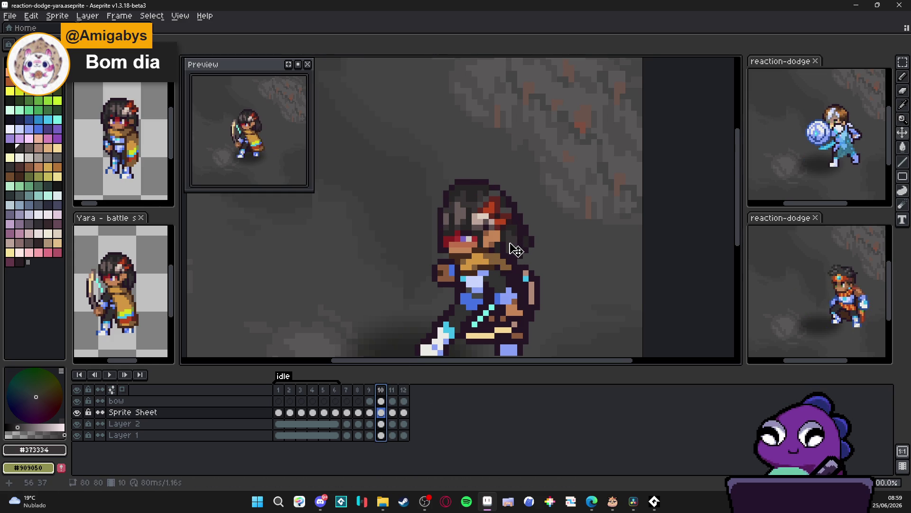
scroll(516, 250, "up", 1)
Step: Try selecting the back hair and whole head area, then clear the selection
left_click_drag(508, 268, 568, 208)
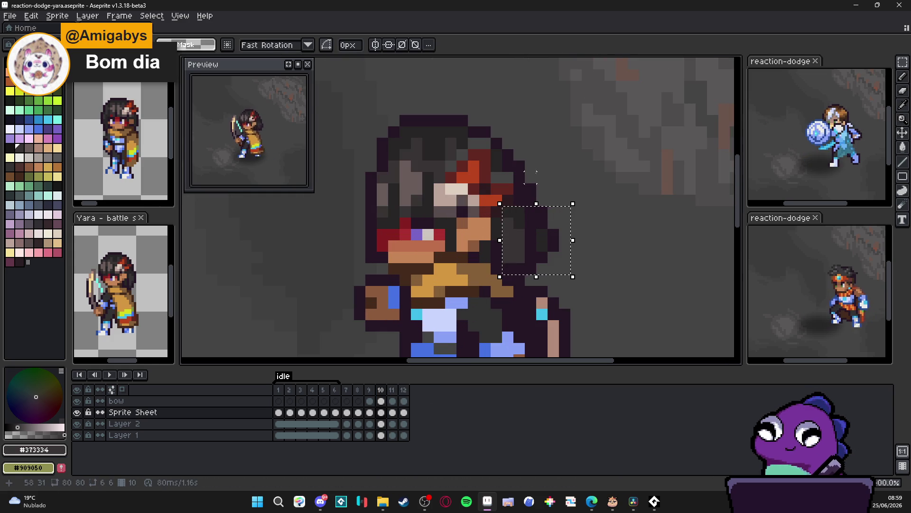
left_click_drag(541, 154, 537, 174)
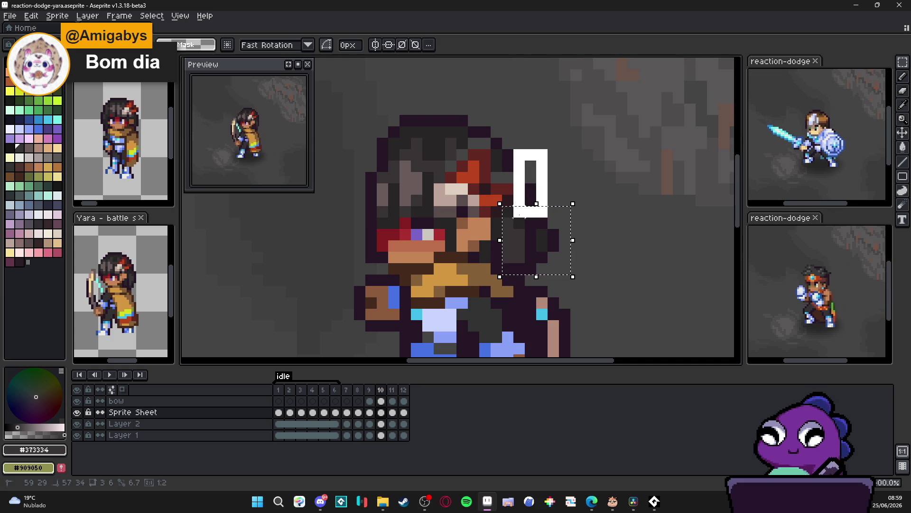
left_click_drag(521, 214, 525, 217)
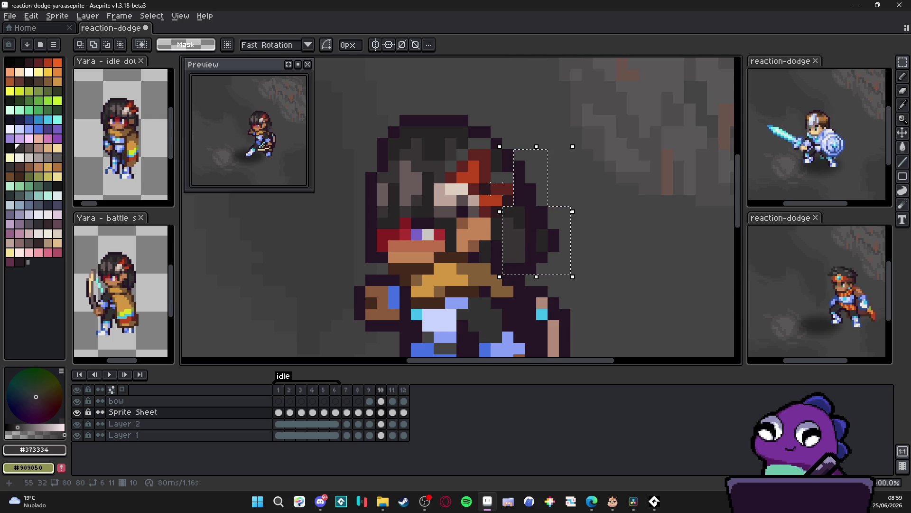
left_click_drag(360, 109, 558, 217)
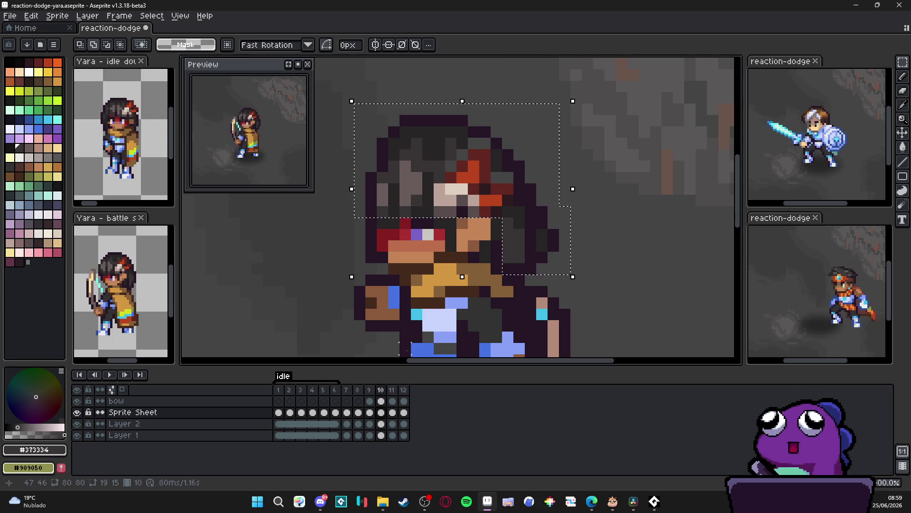
key("ctrl+d")
Step: On frame 12, select Yara's head and lift out the old head pixels
left_click(403, 390)
key("v")
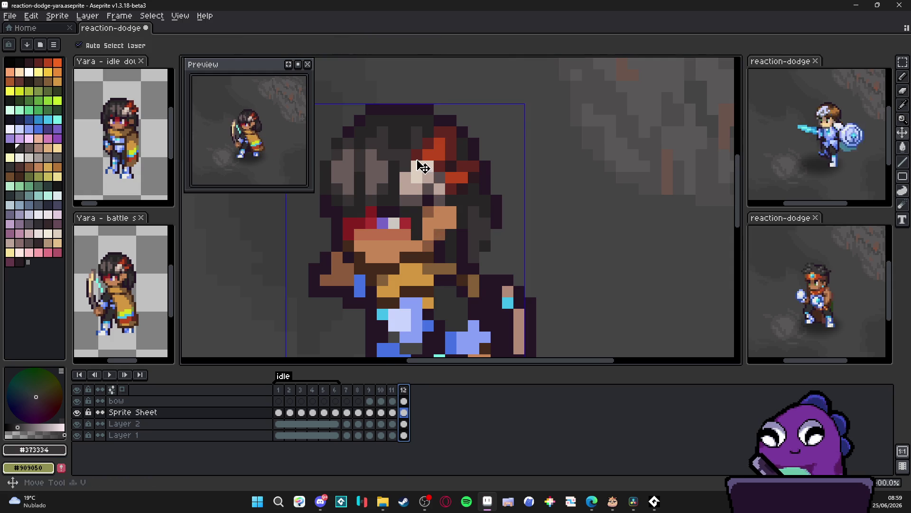
left_click_drag(423, 166, 527, 197)
key("m")
mouse_move(423, 101)
left_mouse_down()
mouse_move(504, 158)
mouse_move(651, 223)
mouse_move(580, 295)
mouse_move(580, 280)
mouse_move(568, 293)
mouse_move(565, 278)
mouse_move(569, 292)
left_mouse_up()
key("Delete")
key("Delete")
key("ctrl+d")
Step: Paste the 19×15 head back slightly up and left at 39,24 and commit
key("ctrl+v")
mouse_move(584, 240)
left_mouse_down()
mouse_move(549, 197)
mouse_move(554, 220)
left_mouse_up()
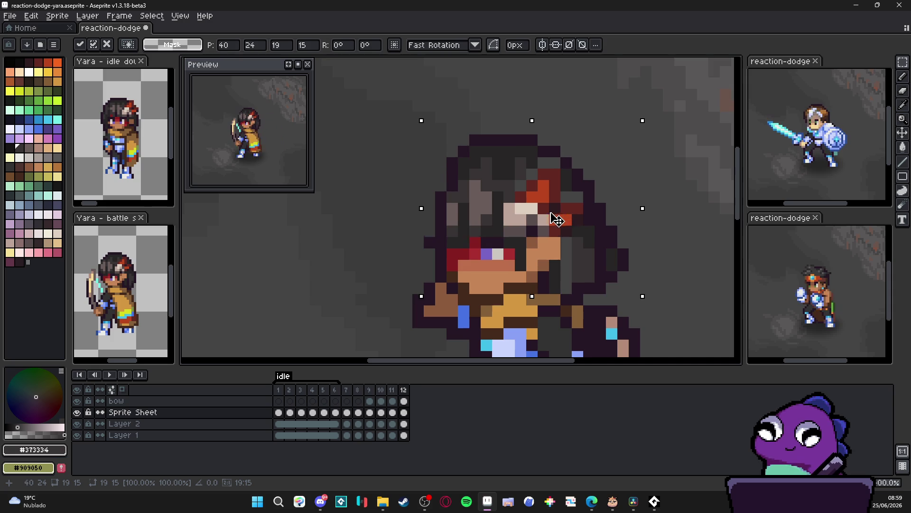
left_click_drag(554, 220, 557, 221)
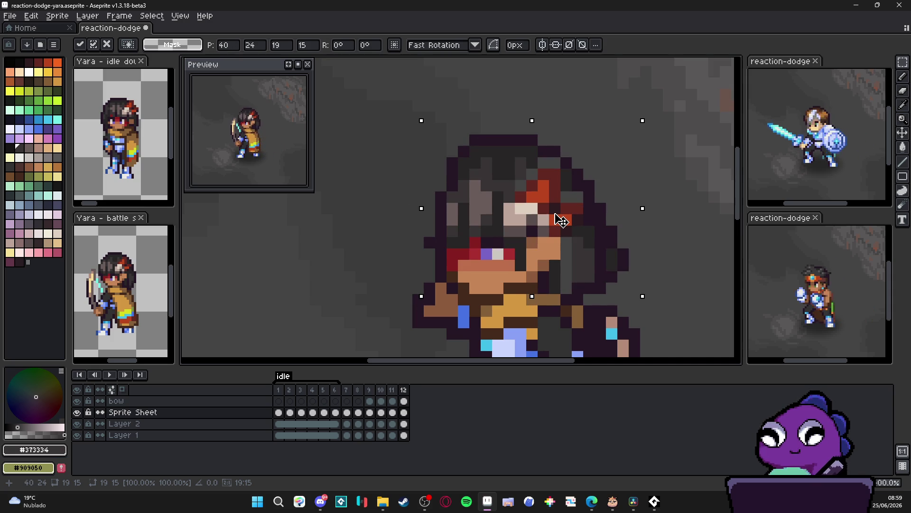
left_click_drag(557, 221, 555, 220)
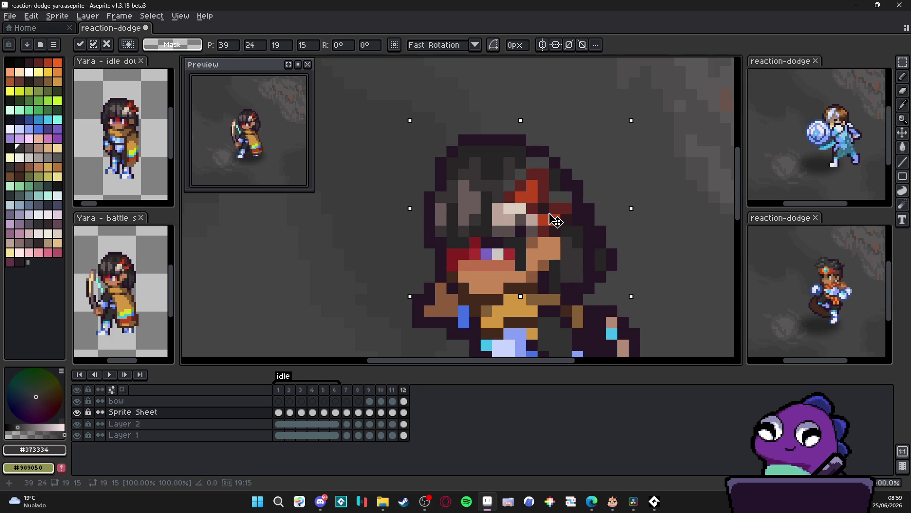
key("Return")
scroll(611, 231, "down", 2)
left_click(389, 394)
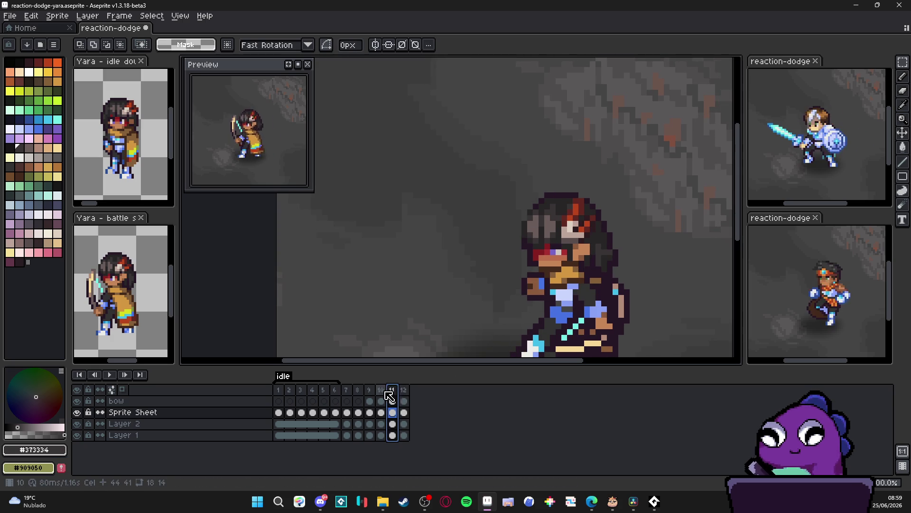
Step: Step through frames 9 to 12 to review the dodge poses
left_click(404, 395)
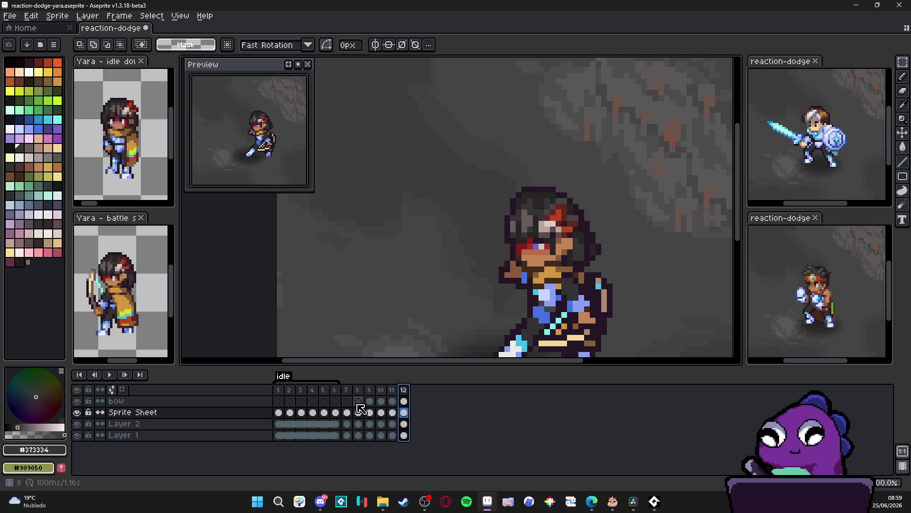
left_click(375, 391)
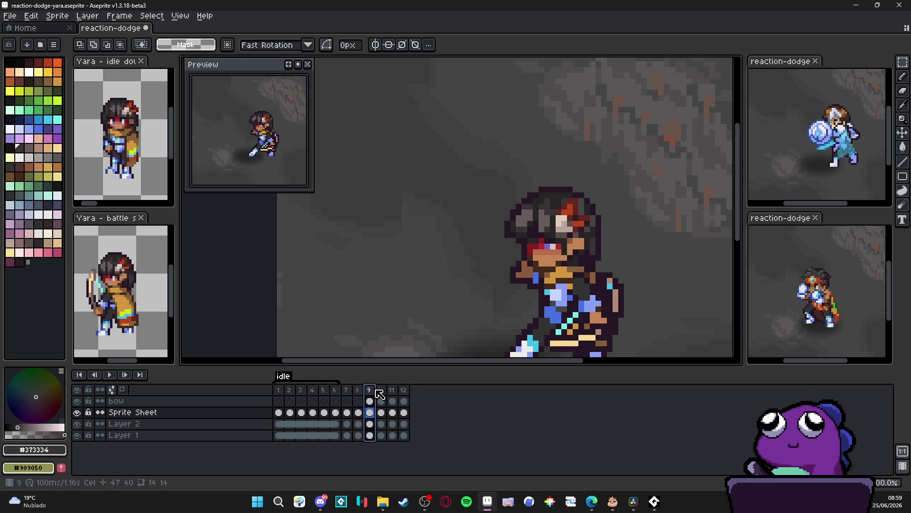
left_click(382, 391)
left_click(394, 391)
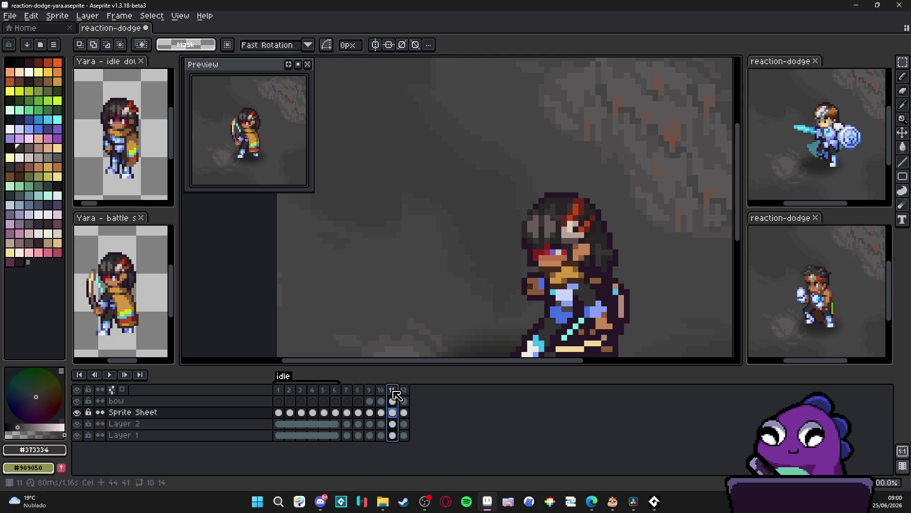
left_click(404, 391)
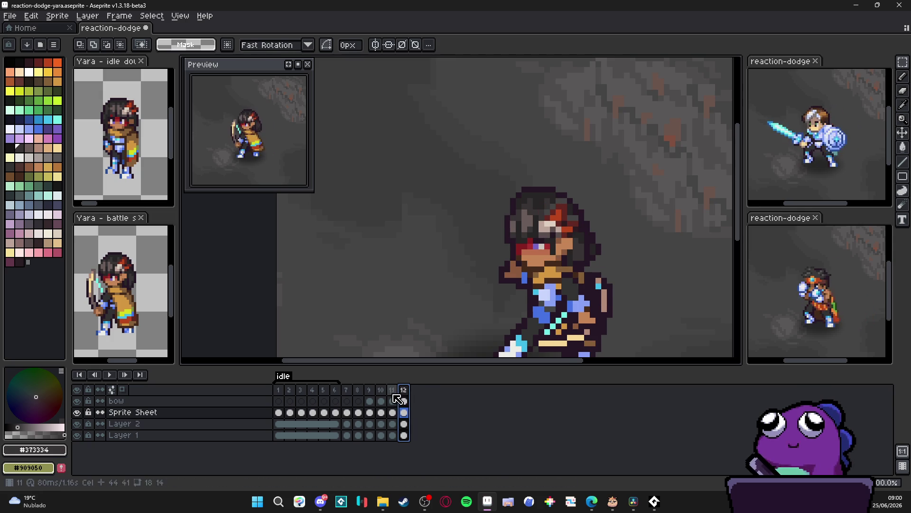
left_click(397, 399)
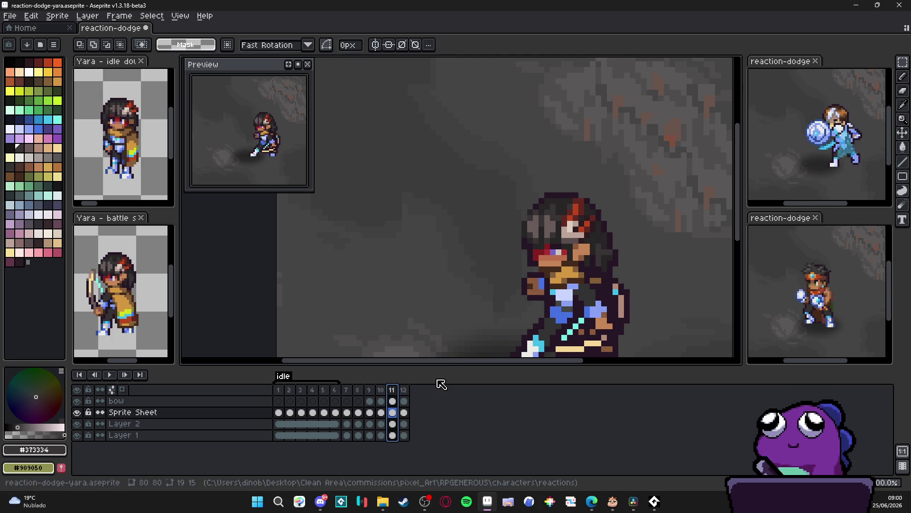
left_click(383, 399)
key("Left")
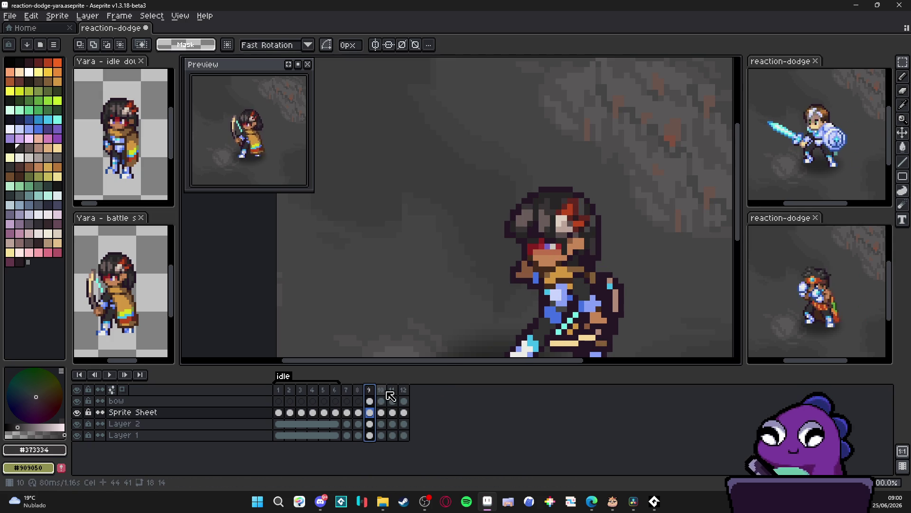
key("Right")
left_click(397, 393)
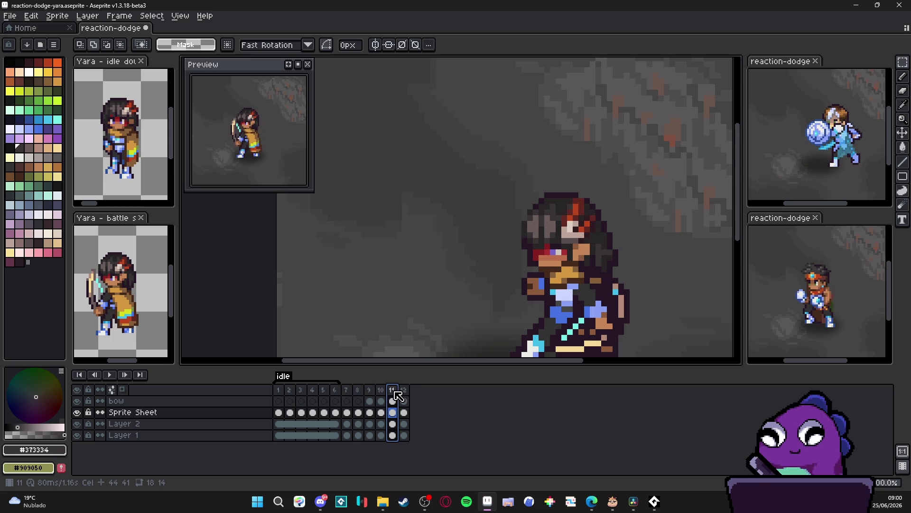
left_click(408, 390)
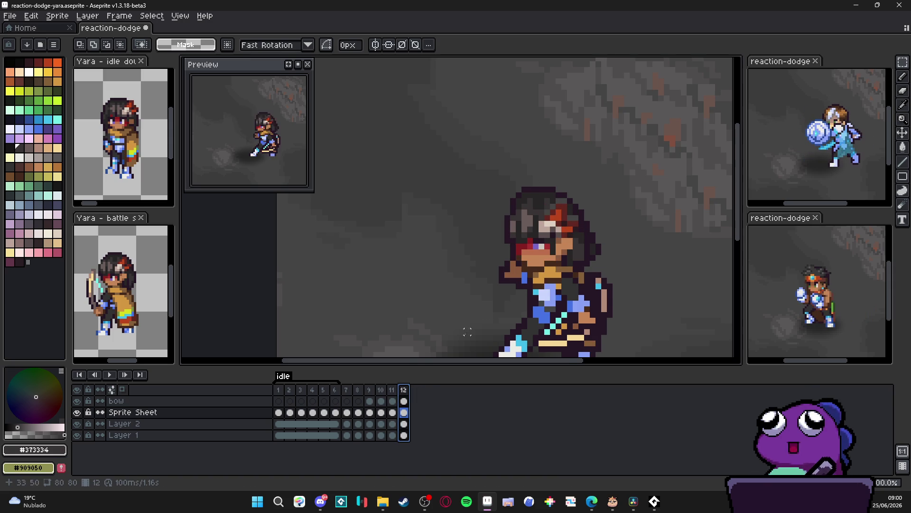
Step: Compare frames 7, 8, 10 and 11, flipping repeatedly between frames 10 and 11
left_click(347, 391)
left_click(359, 390)
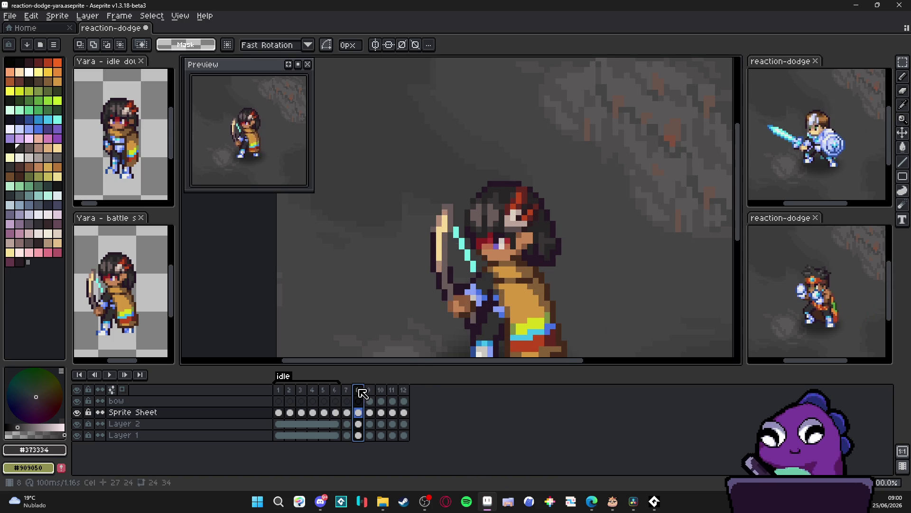
left_click(382, 393)
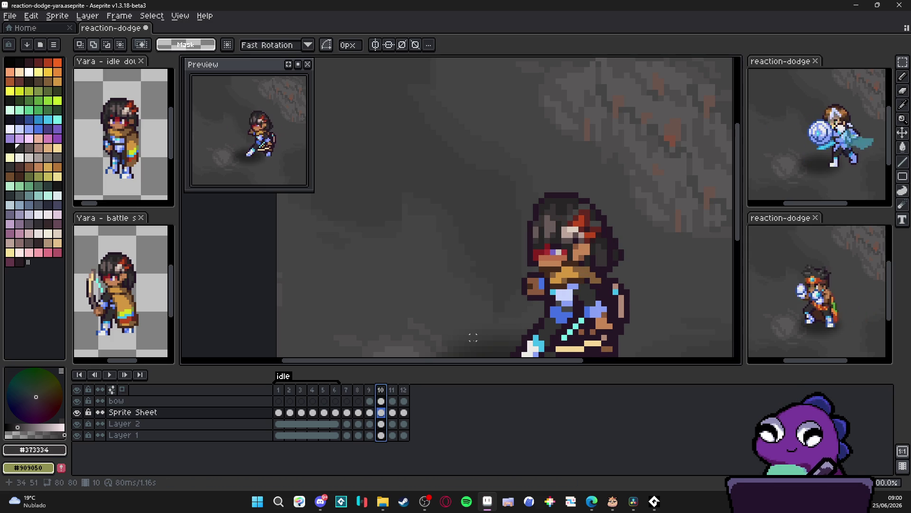
left_click(394, 389)
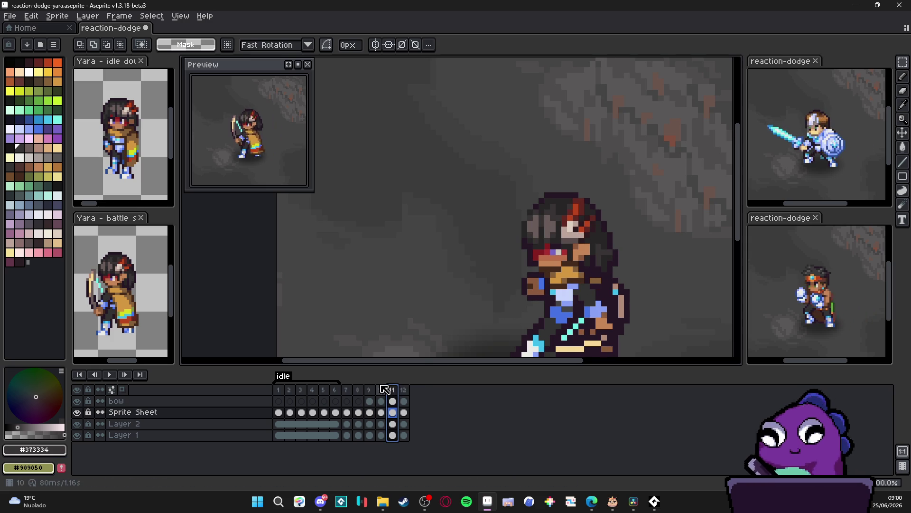
left_click(380, 398)
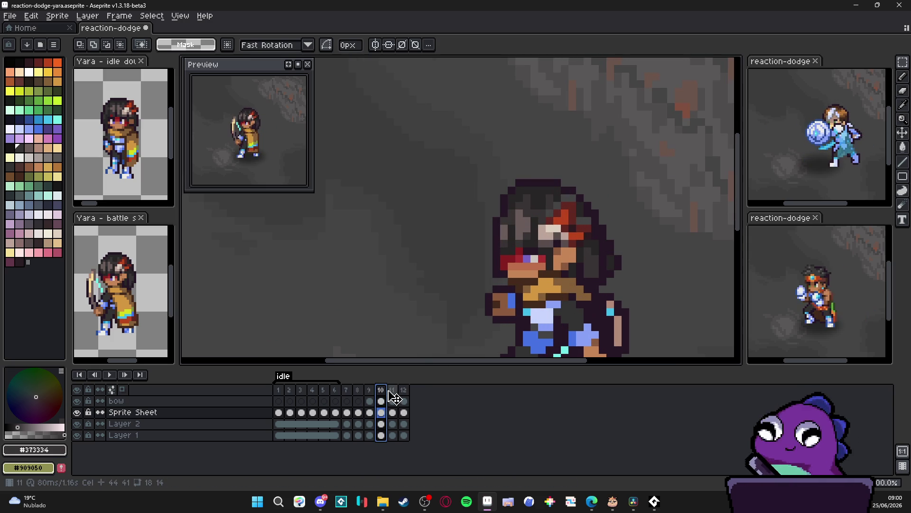
key("Right")
key("Left")
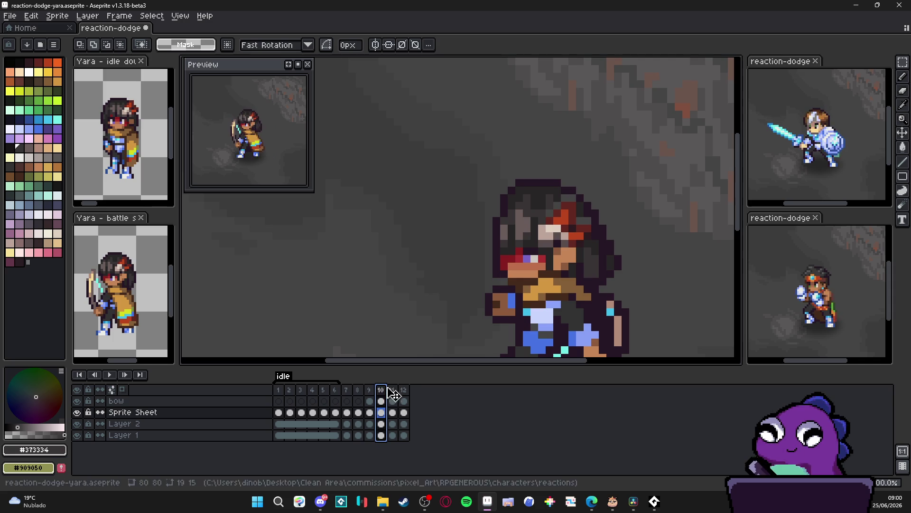
key("Right")
key("Left")
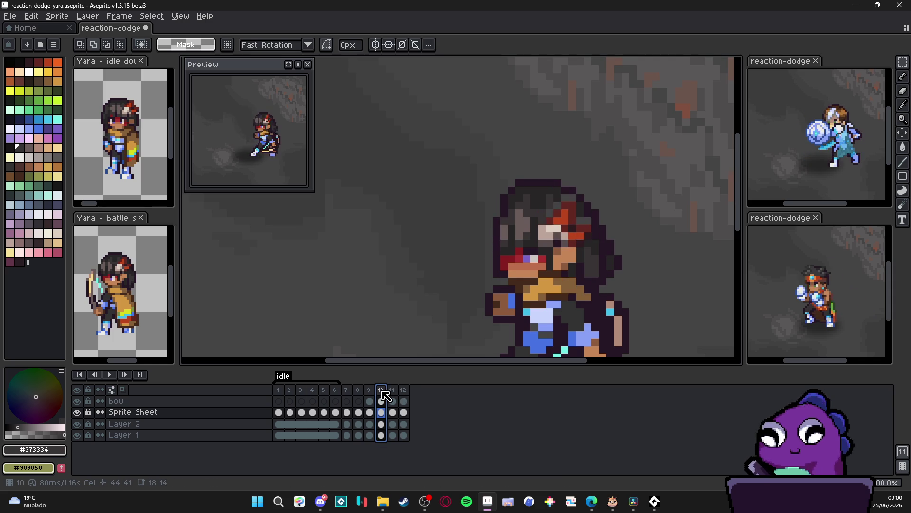
key("Right")
key("Left")
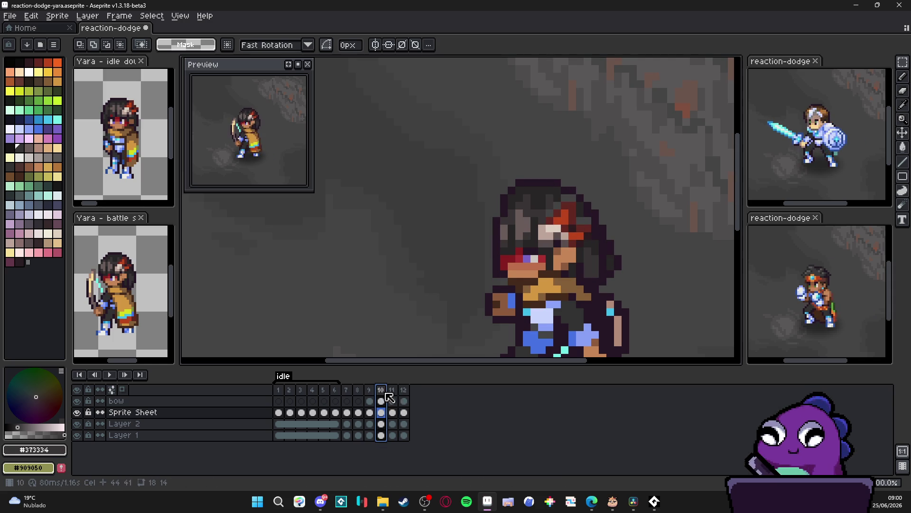
key("Right")
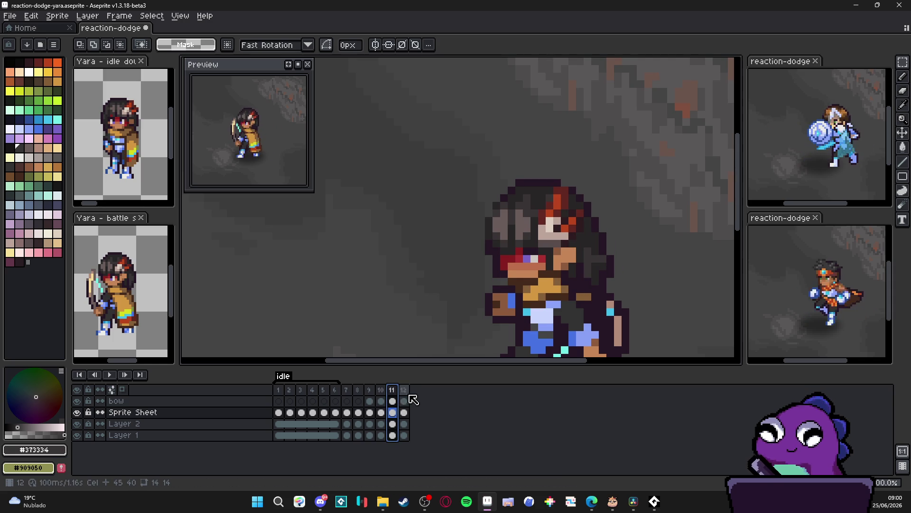
Step: On frame 12, draw a dark diagonal outline down the hair's right side, inner edge in #282526
left_click(405, 390)
scroll(588, 221, "up", 1)
key("b")
left_click(557, 189, "alt")
left_click(592, 253)
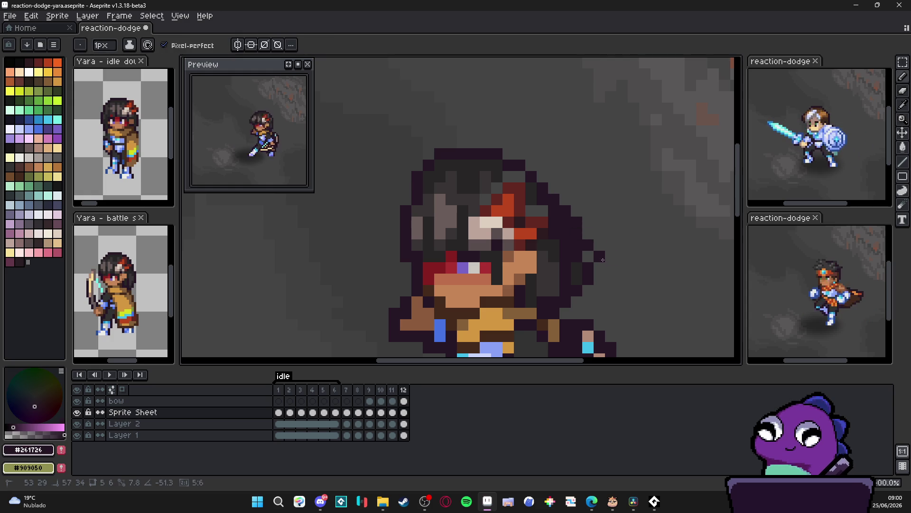
mouse_move(544, 182)
left_mouse_down()
mouse_move(531, 166)
mouse_move(590, 237)
left_mouse_up()
left_click(601, 247)
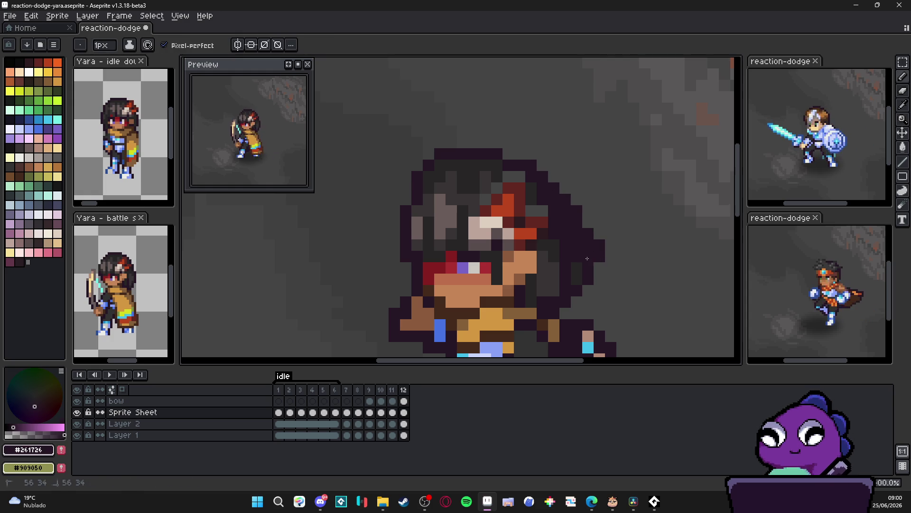
left_click(554, 257, "alt")
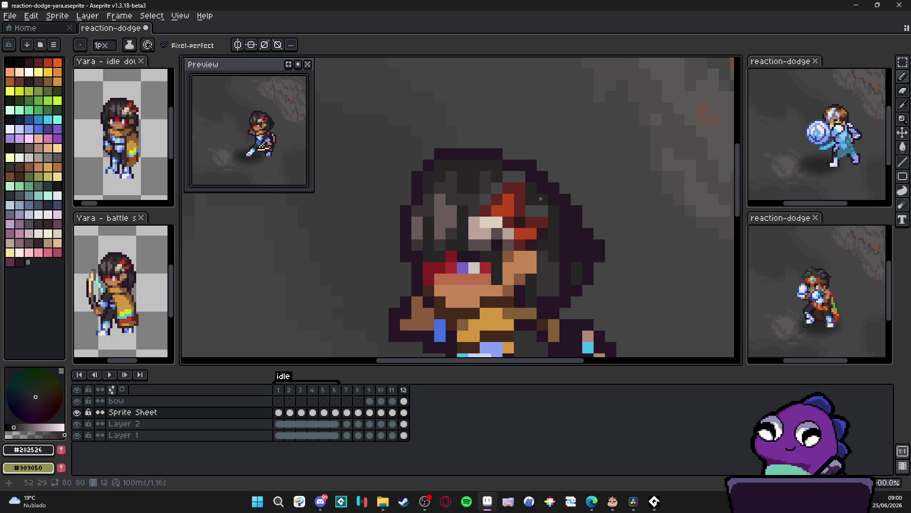
mouse_move(566, 211)
left_mouse_down()
mouse_move(566, 258)
mouse_move(575, 246)
mouse_move(564, 280)
left_mouse_up()
left_click(586, 232)
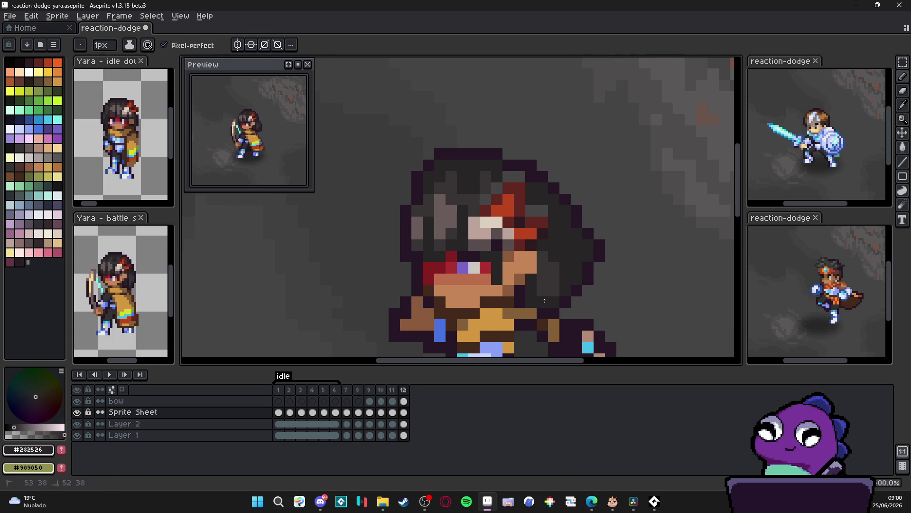
Step: Touch up the top of the hair outline using sampled #261726 and #282526 tones
scroll(542, 289, "down", 1)
scroll(581, 287, "up", 1)
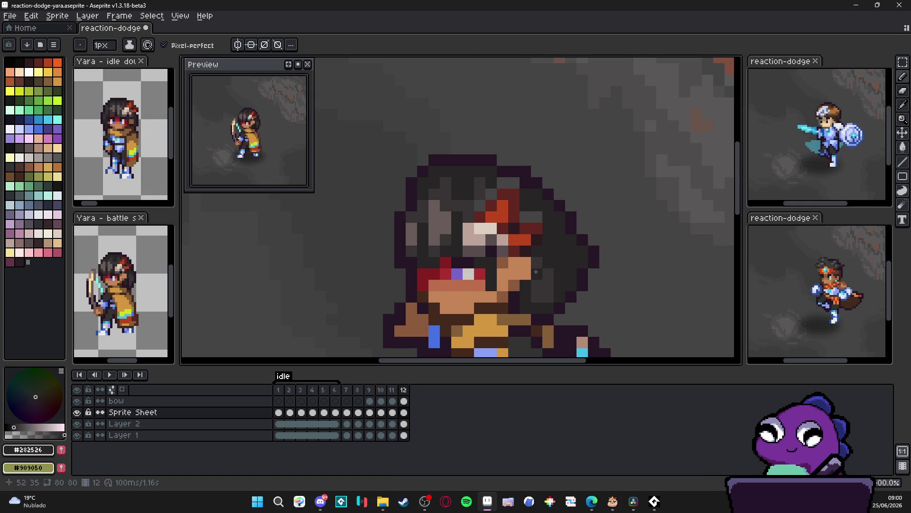
left_click(580, 288, "alt")
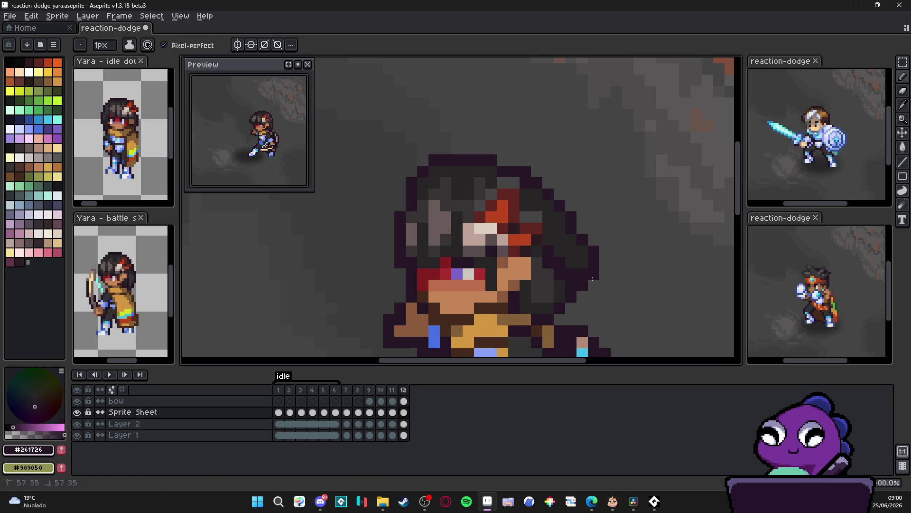
scroll(567, 274, "down", 3)
scroll(566, 274, "up", 2)
left_click(566, 276, "alt")
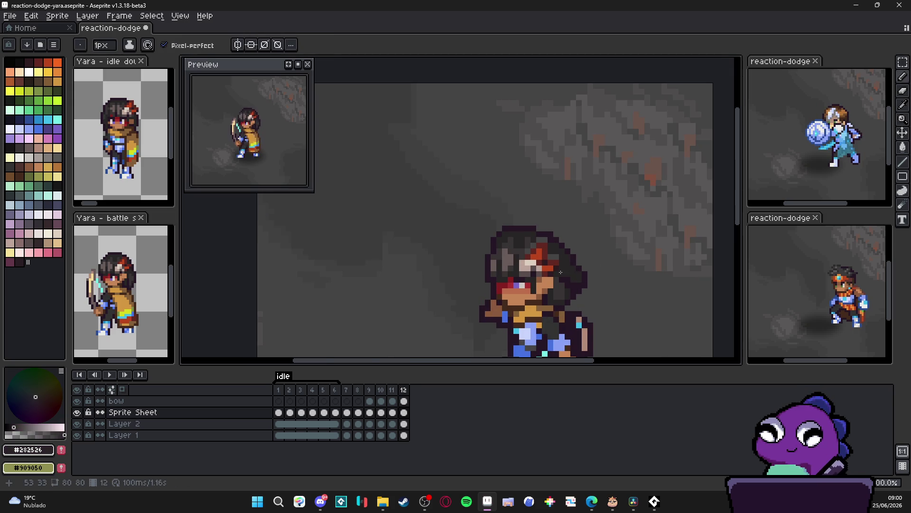
scroll(566, 276, "up", 1)
left_click(533, 186, "alt")
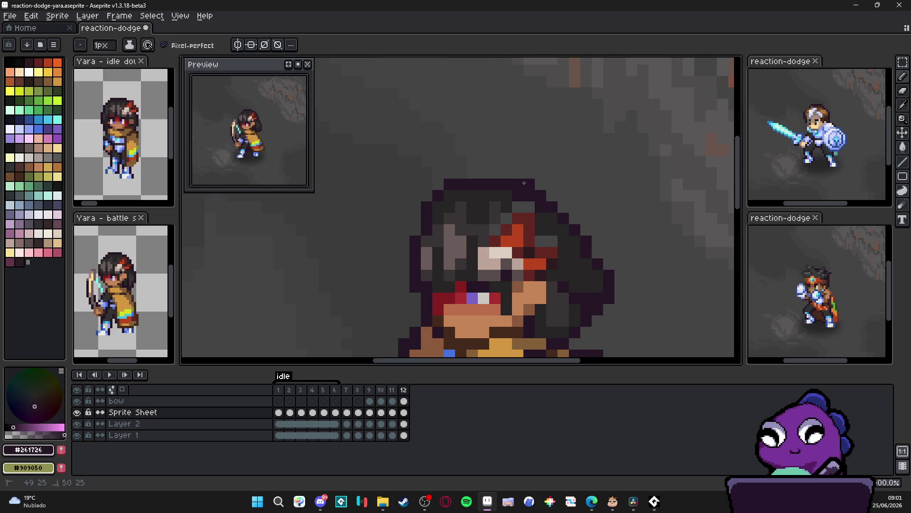
left_click(529, 184)
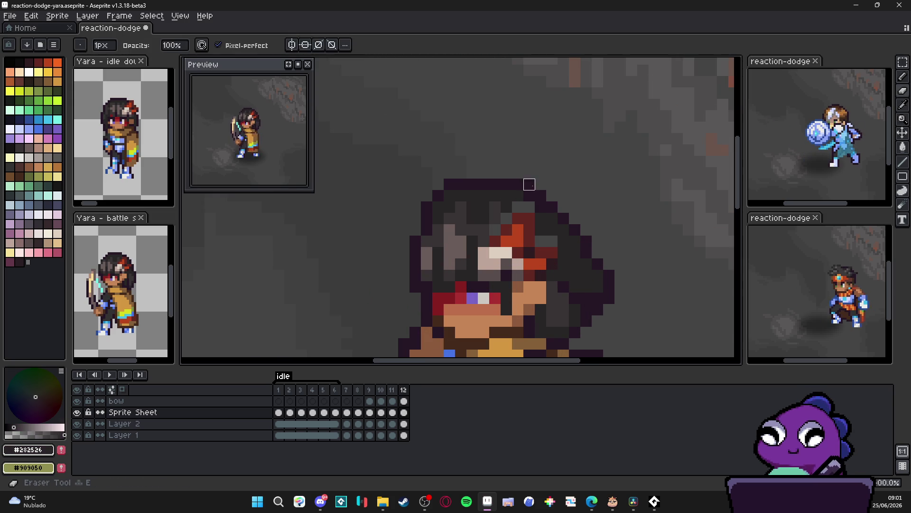
left_click(471, 184)
left_click(439, 208, "alt")
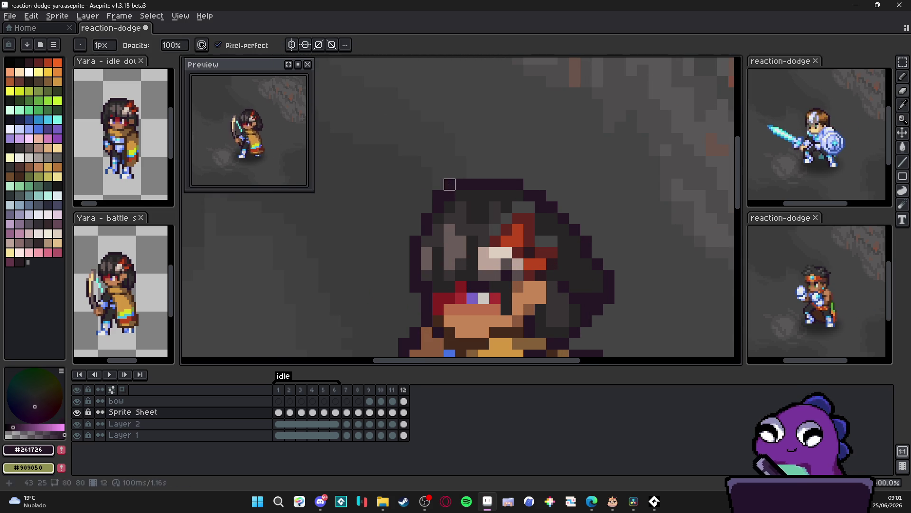
scroll(427, 218, "down", 3)
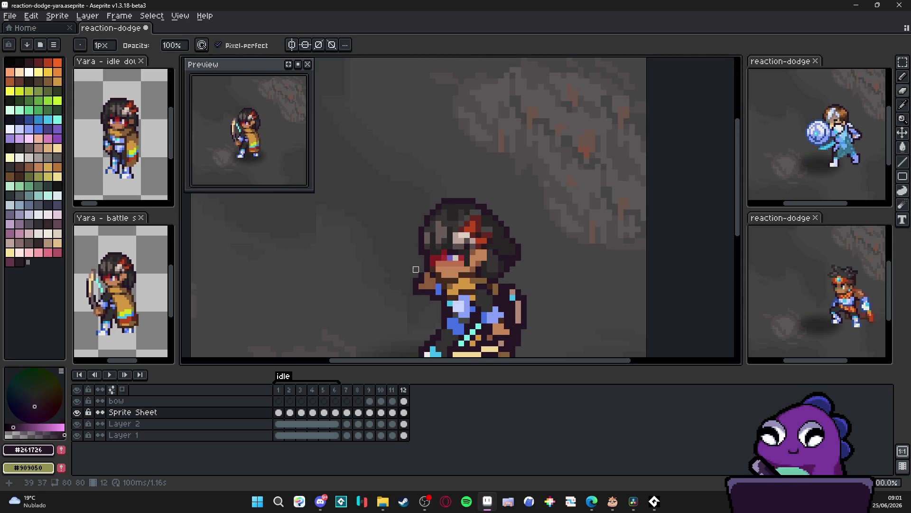
left_click(404, 401)
Step: Add dark outline pixels along the edge of the archer's hair
scroll(524, 241, "up", 3)
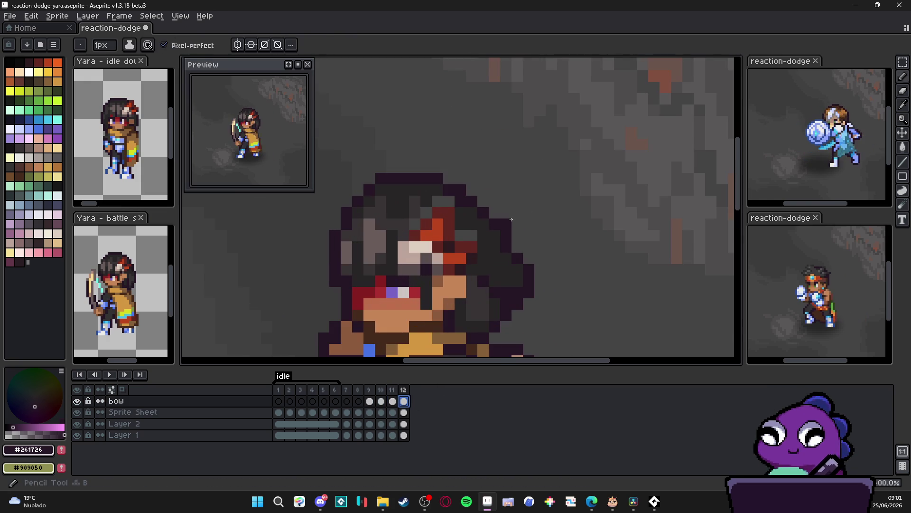
left_click(517, 224)
left_click(518, 236)
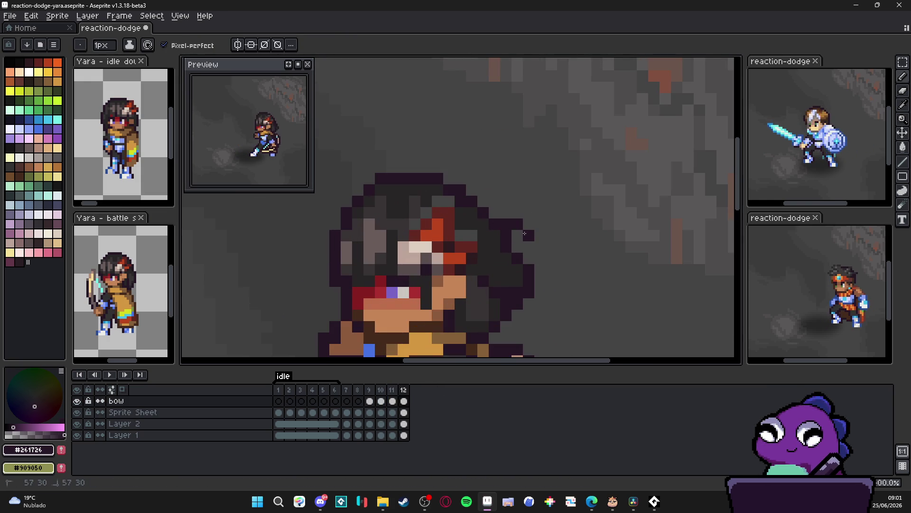
left_click(529, 236)
left_click(495, 212)
scroll(547, 238, "down", 3)
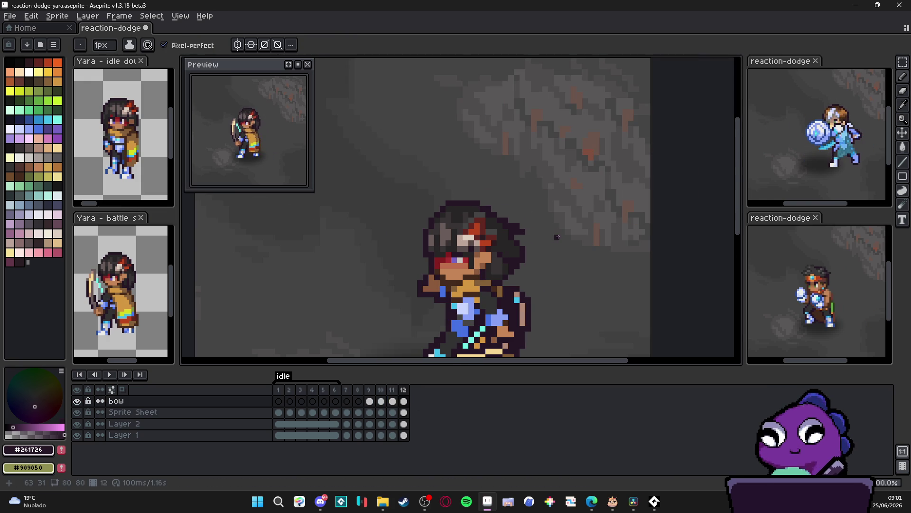
scroll(557, 237, "down", 2)
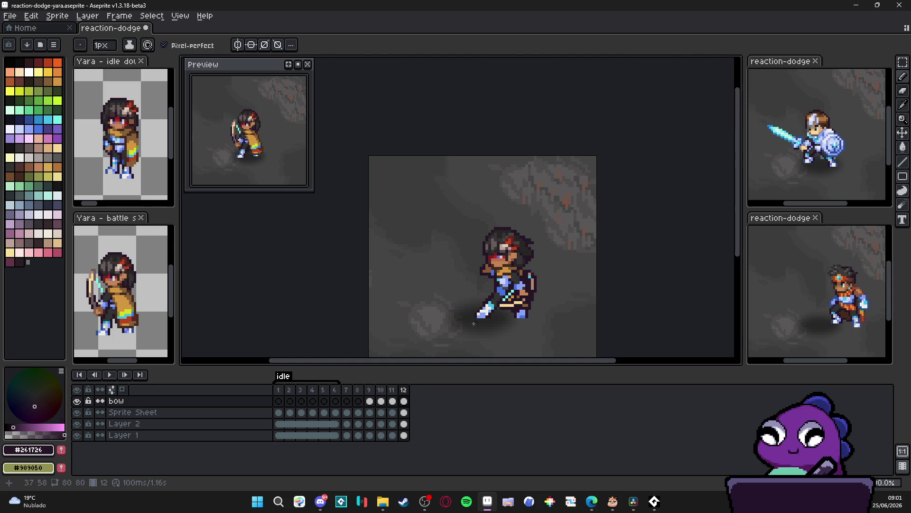
scroll(511, 273, "up", 2)
scroll(523, 250, "up", 1)
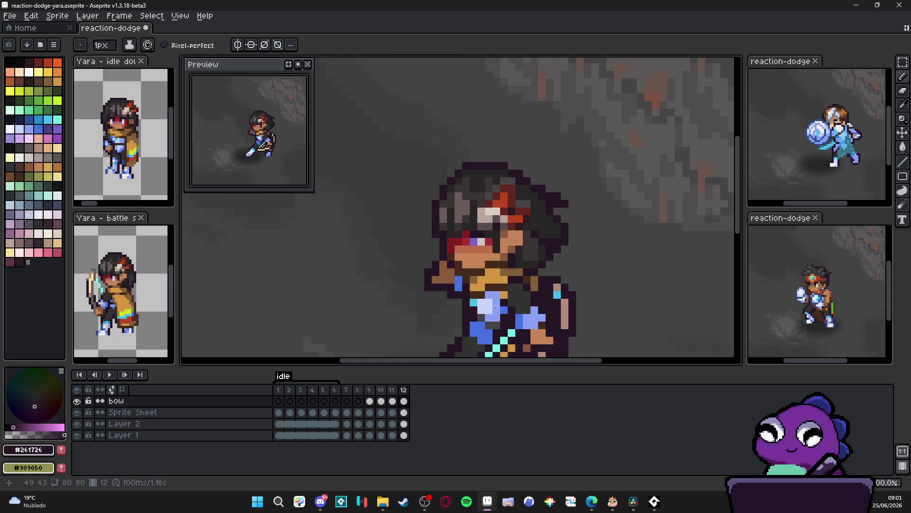
Step: Check frame 11's pose, then sample the hair's dark grey #373334 in frame 12
left_click(392, 390)
left_click(404, 392)
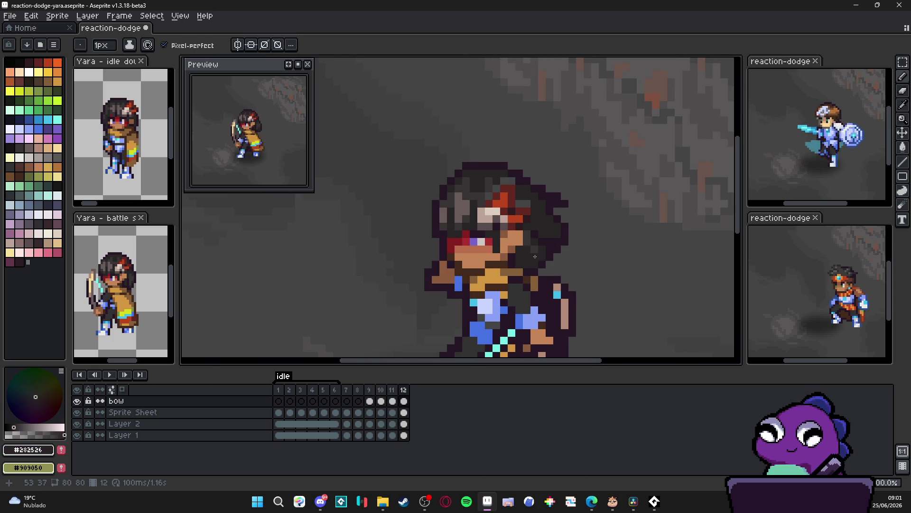
left_click(530, 238, "alt")
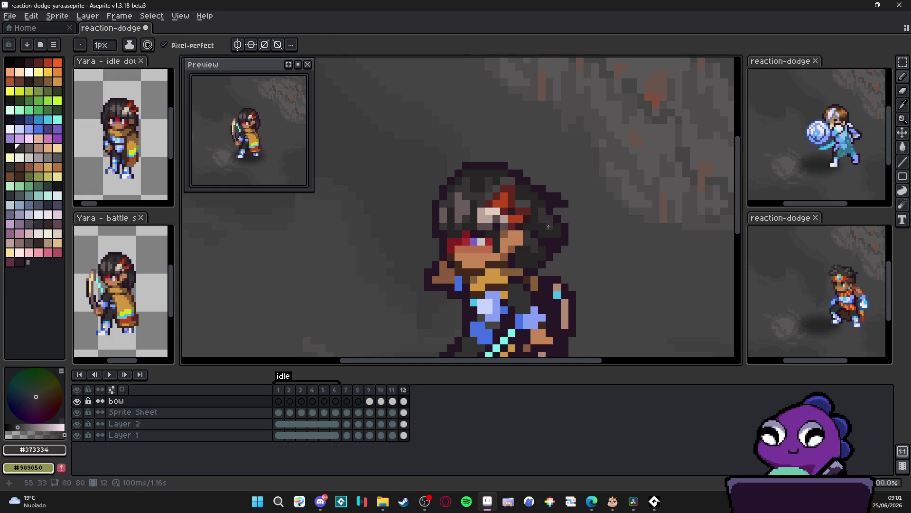
Step: Compare the dodge poses in frames 11, 12 and 8
scroll(571, 253, "down", 2)
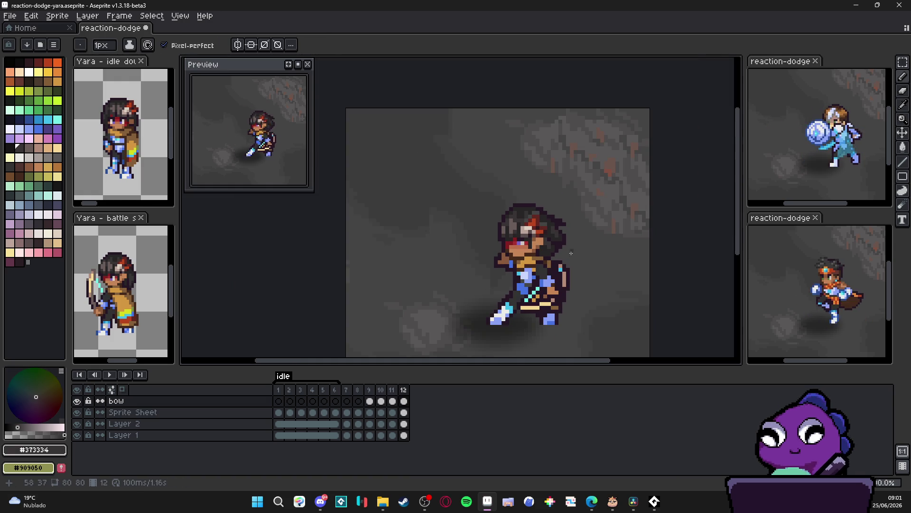
left_click(392, 401)
left_click(404, 401)
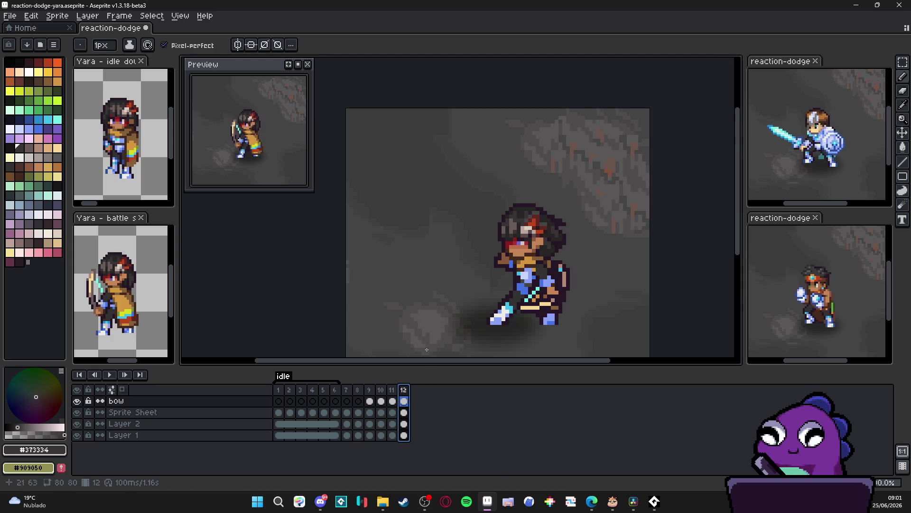
left_click(393, 401)
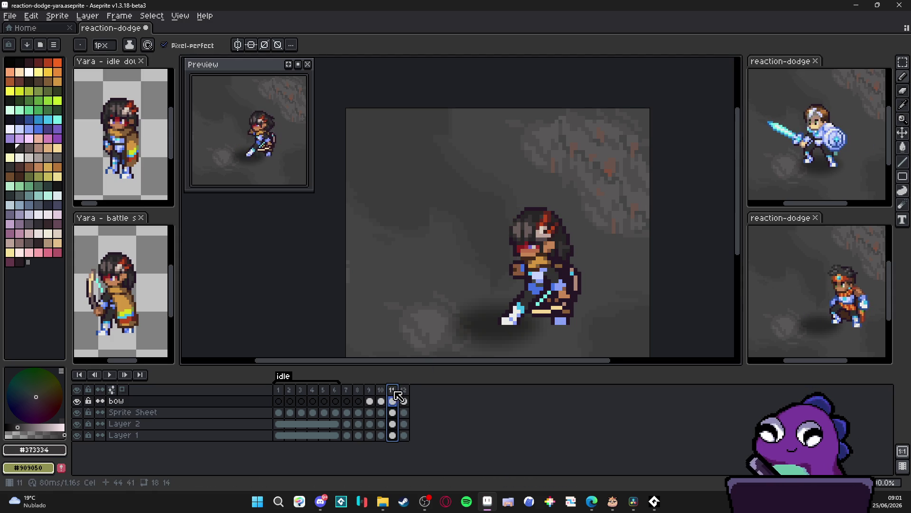
left_click(404, 390)
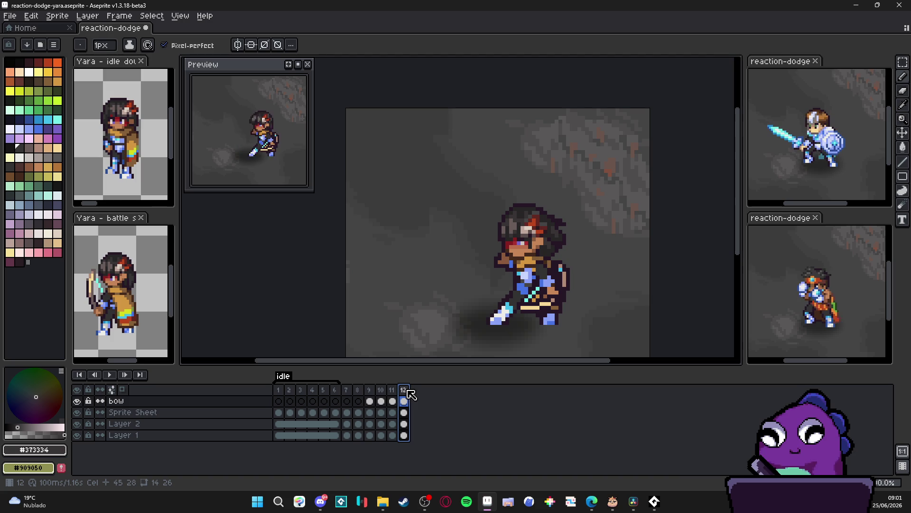
left_click(359, 390)
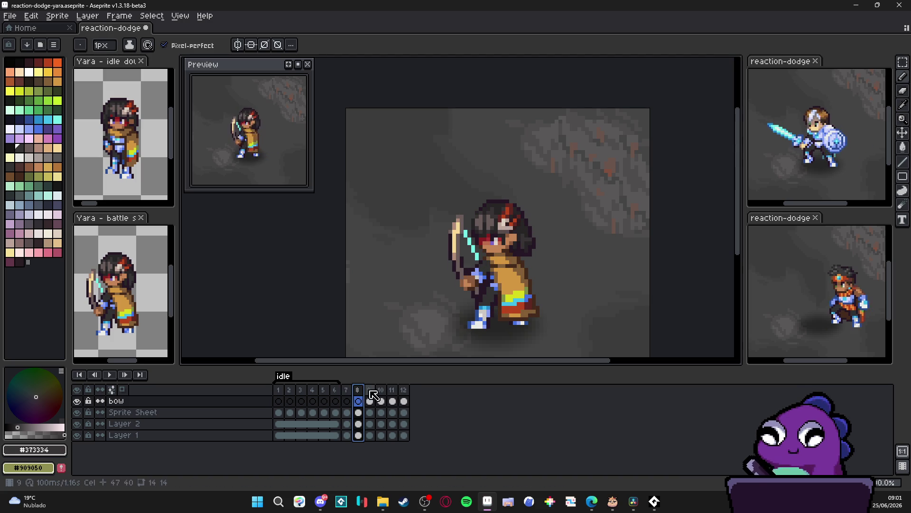
Step: Review the poses in frames 7, 1 and 12
left_click(351, 391)
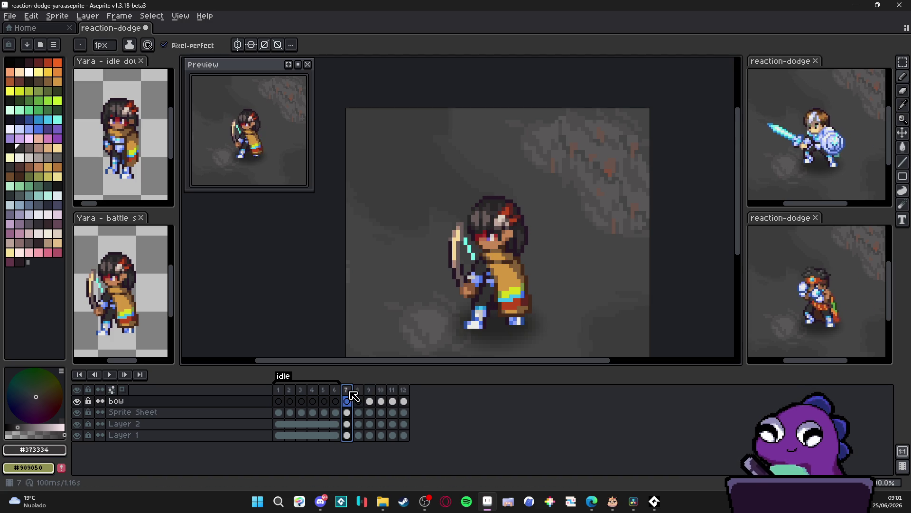
left_click(279, 390)
left_click(404, 393)
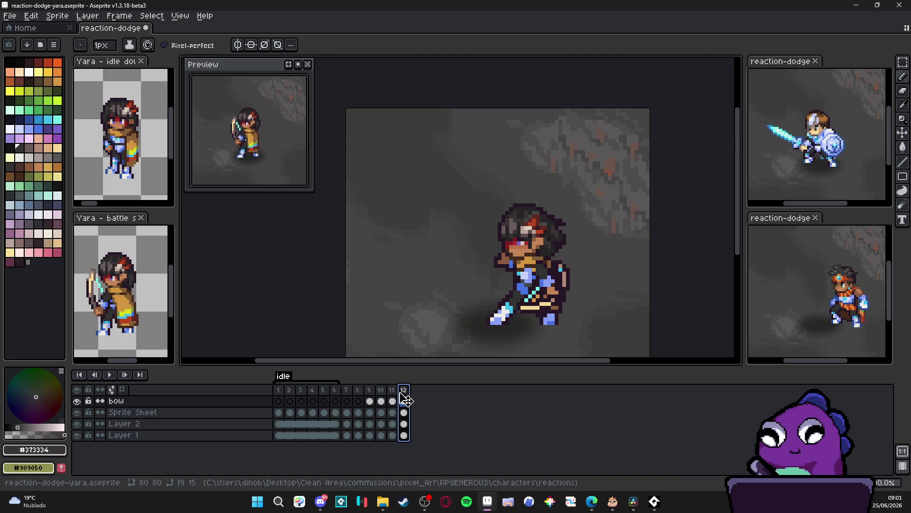
left_click(351, 396)
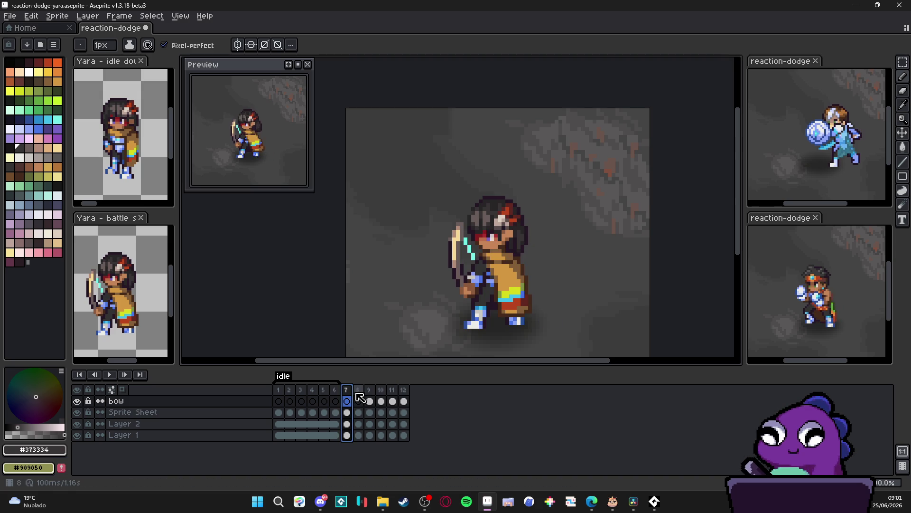
left_click(277, 391)
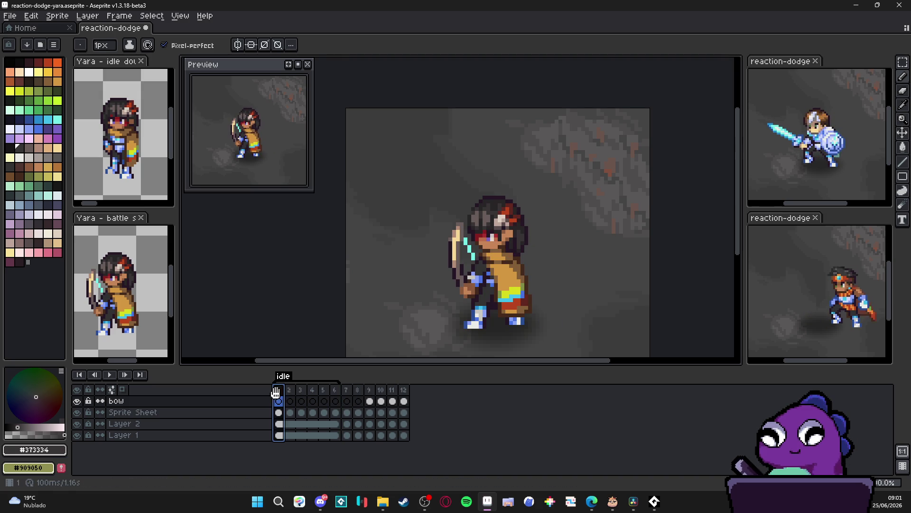
Step: Duplicate frame 8 with Ctrl+C/Ctrl+V and move the copy to the end as frame 13
left_click(358, 391)
key("ctrl+c")
key("ctrl+v")
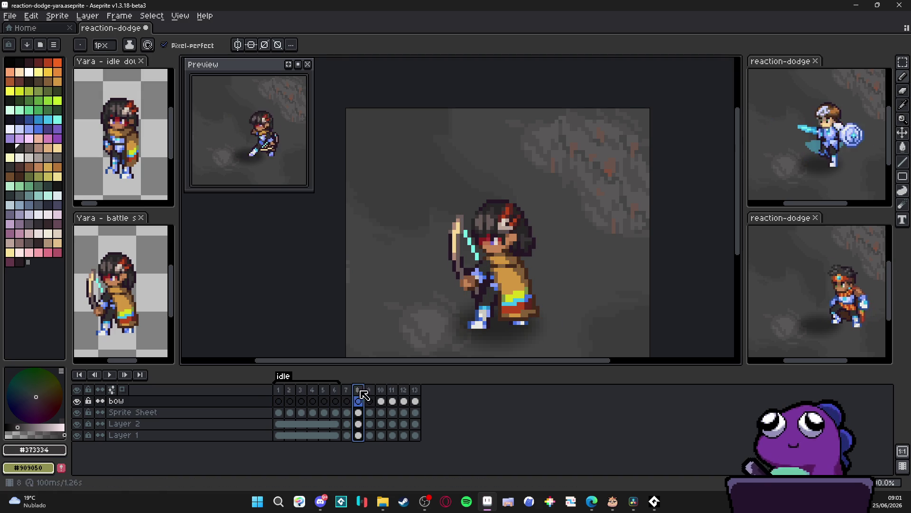
left_click_drag(437, 395, 436, 396)
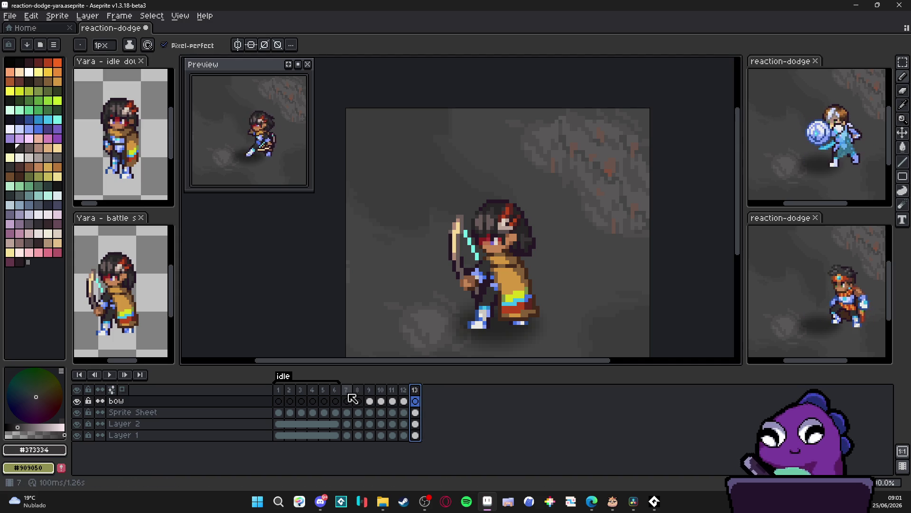
Step: Switch to the pencil and review frames 10–13, including the new bow pose in frame 13
left_click(404, 395)
scroll(543, 223, "up", 3)
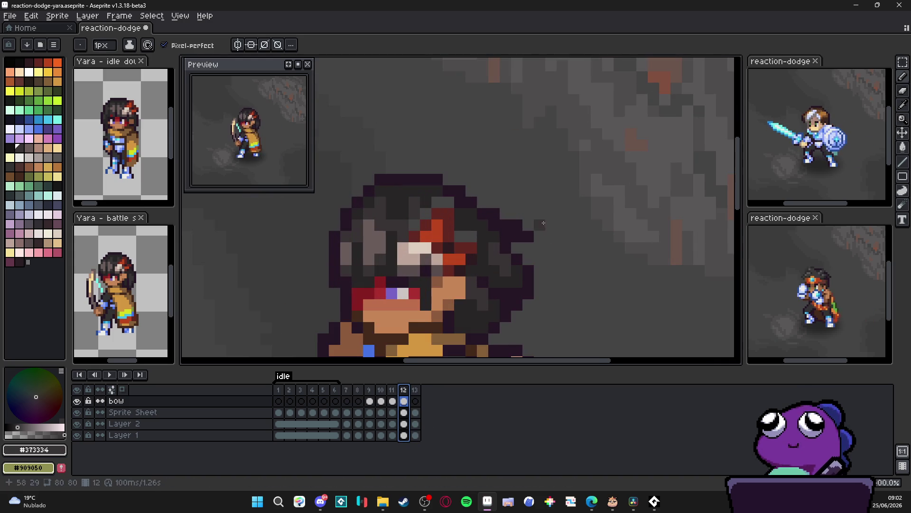
key("b")
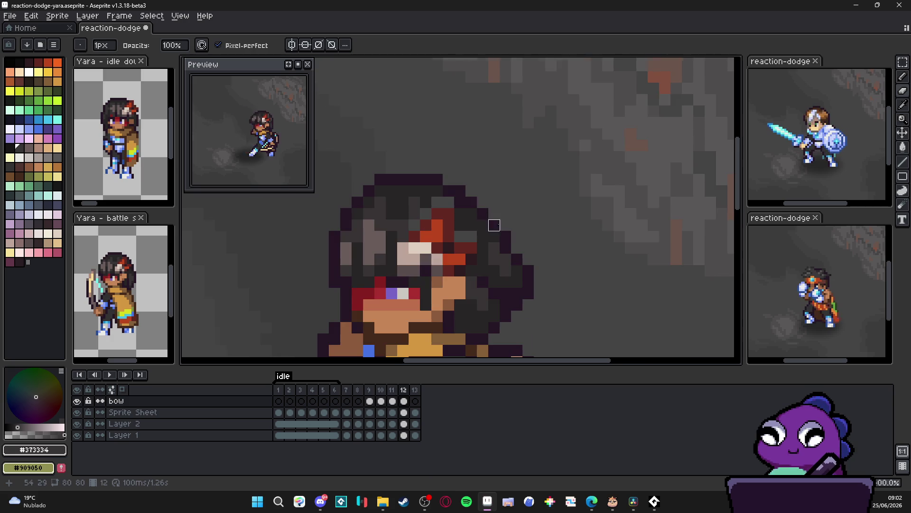
scroll(494, 214, "down", 3)
left_click(416, 398)
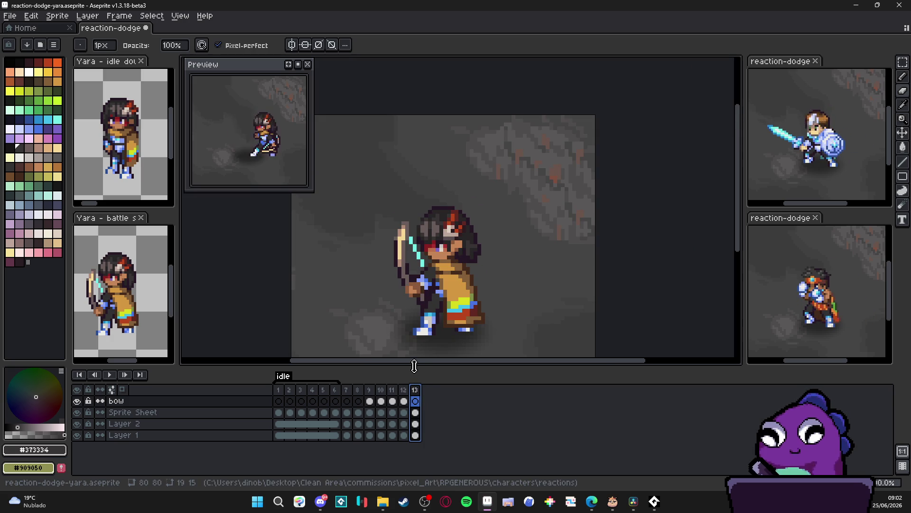
left_click(403, 392)
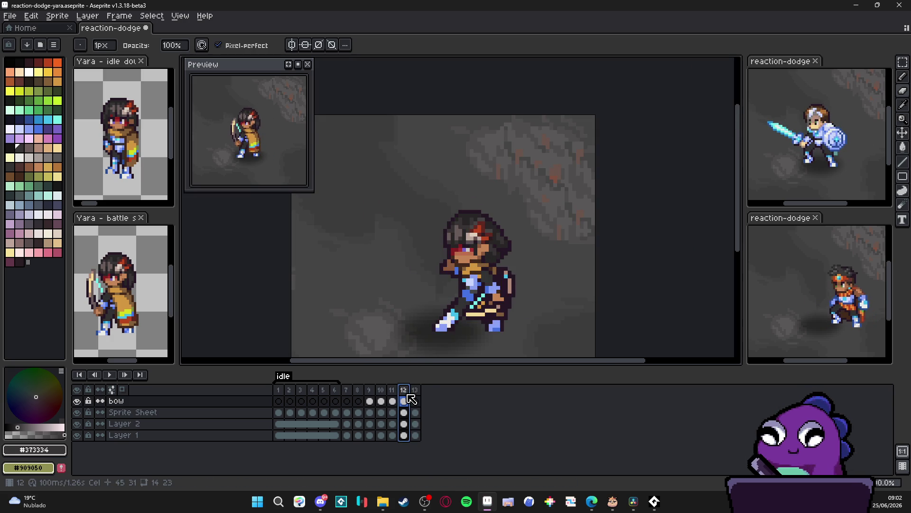
key("Left")
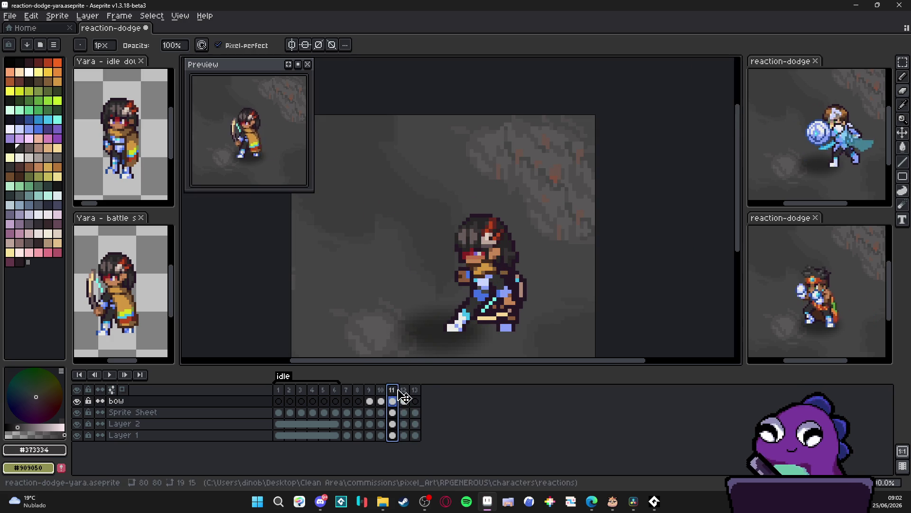
key("Left")
left_click(394, 393)
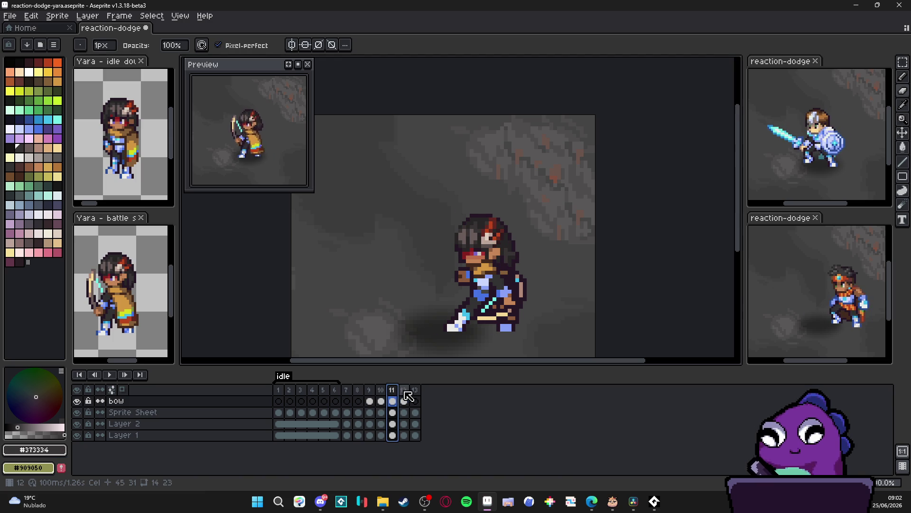
left_click(403, 391)
Step: On the Sprite Sheet layer, compare frames 10–12 and set frame 11's duration to 1000 ms
left_click(350, 390)
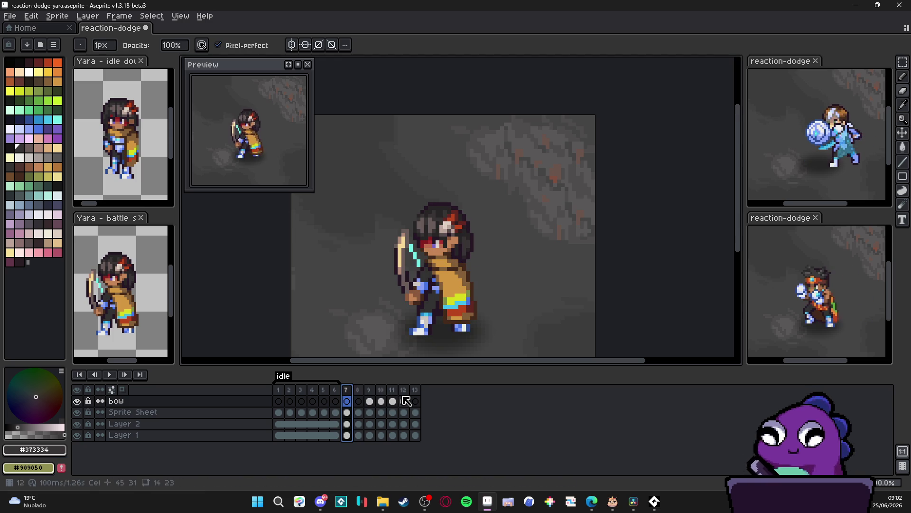
left_click(401, 412)
key("Left")
key("Left")
key("Right")
key("Right")
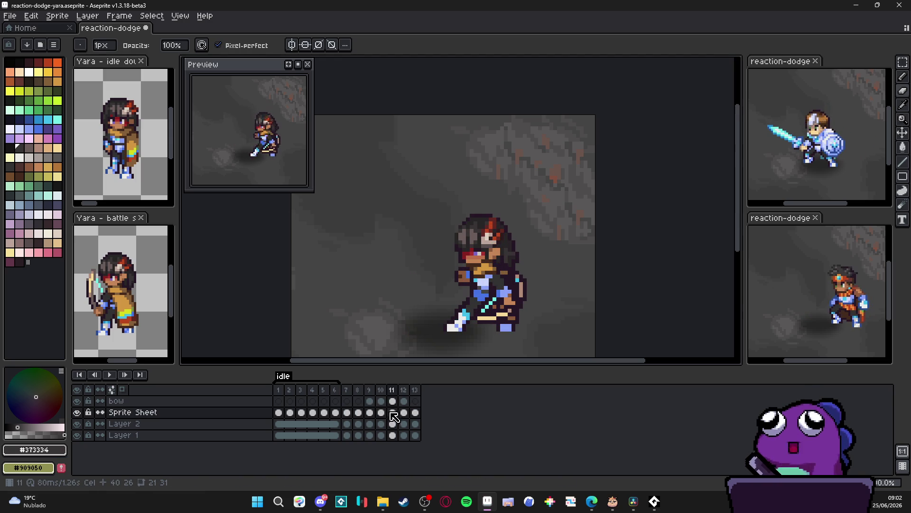
key("Left")
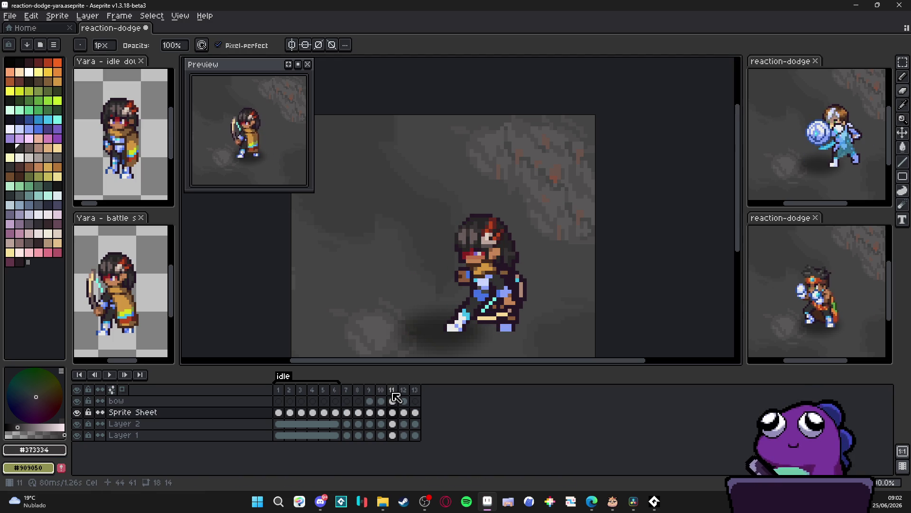
double_click(393, 391)
key("Return")
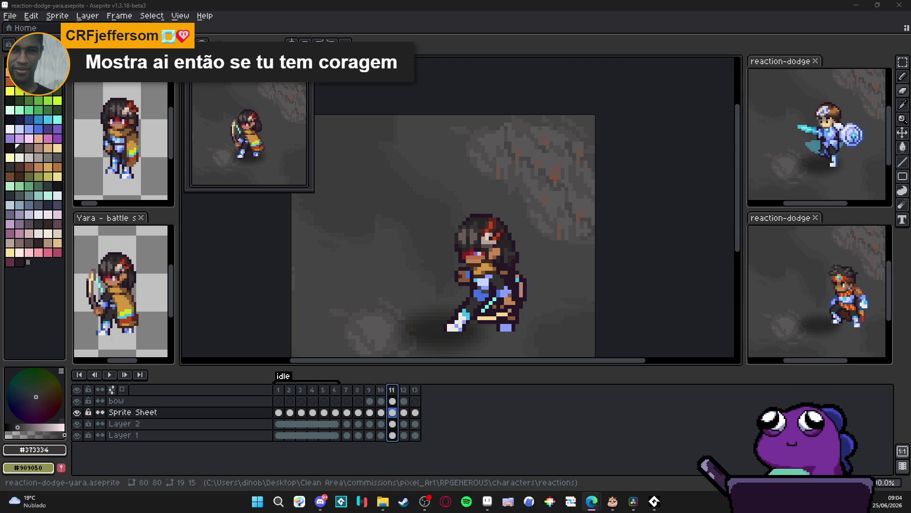
Step: Switch over to the task board in the browser with Alt+Tab
key("alt+Tab")
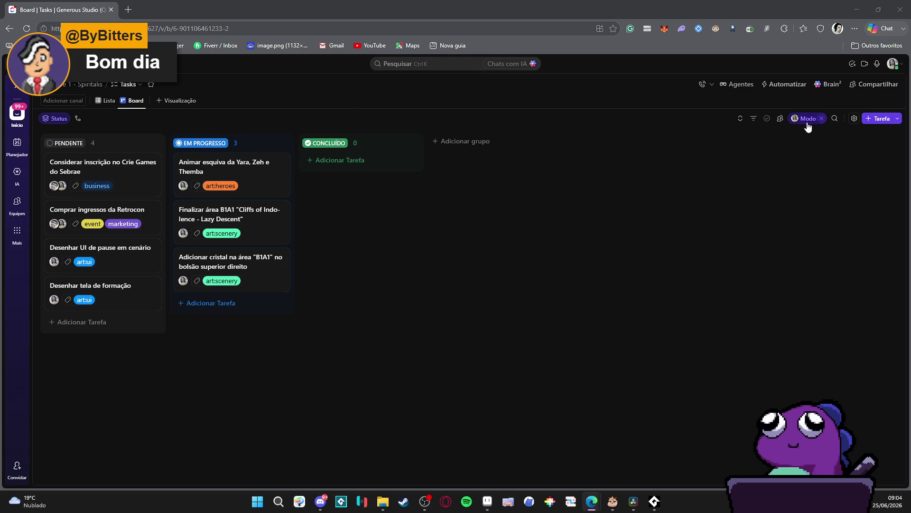
Step: Clear the Modo eu filter under Responsáveis so all tasks show, then scroll EM PROGRESSO
left_click(835, 118)
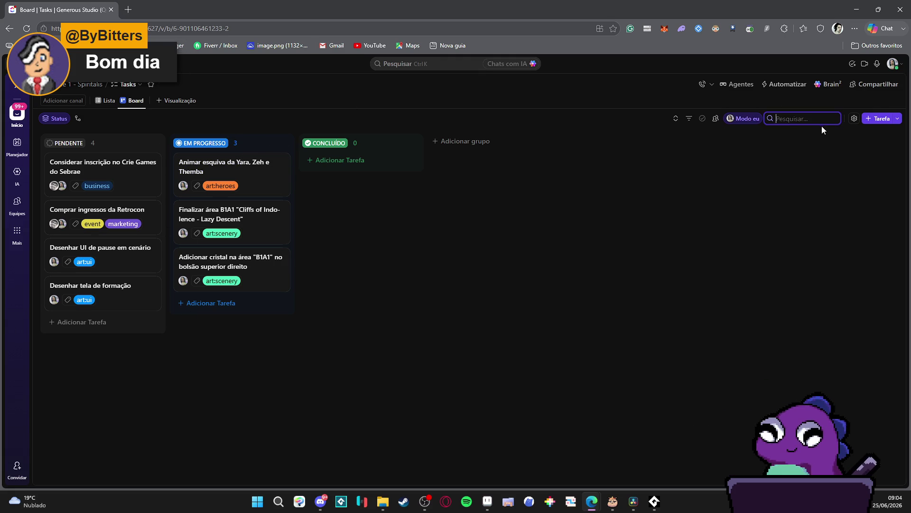
left_click(716, 119)
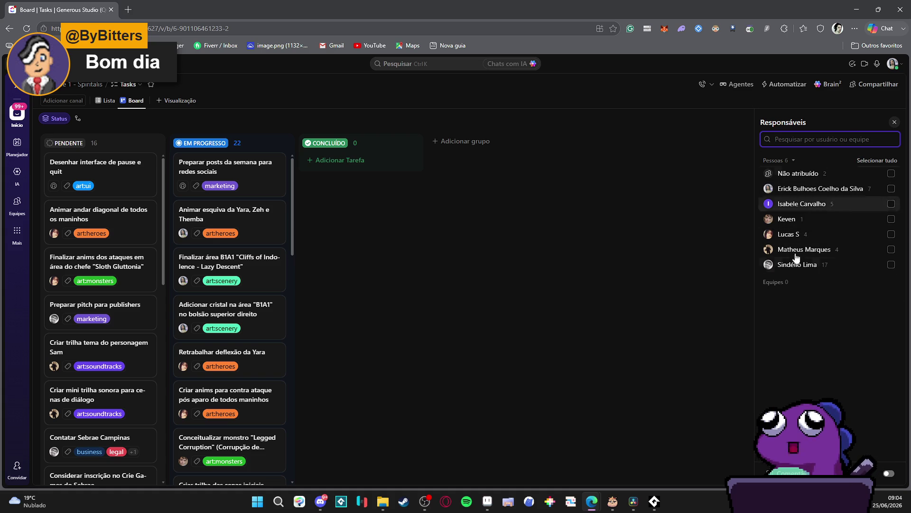
left_click(895, 122)
scroll(233, 231, "down", 5)
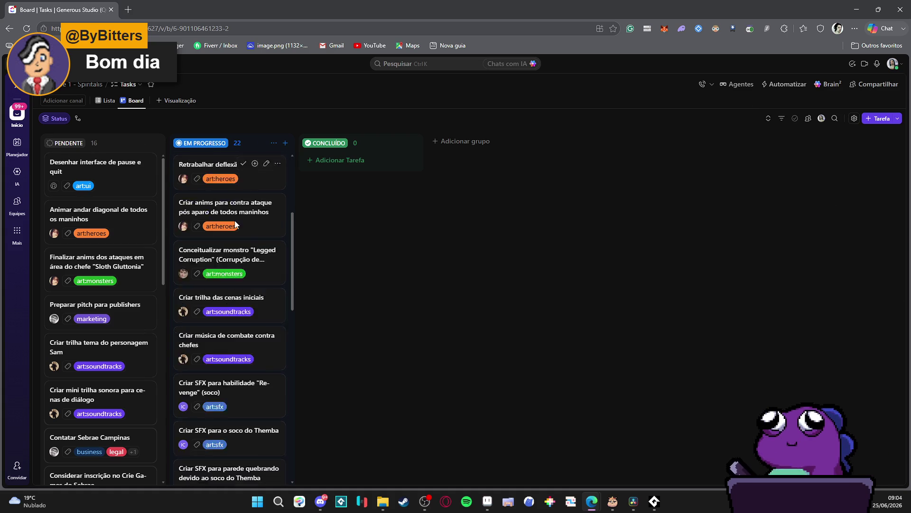
scroll(233, 231, "down", 5)
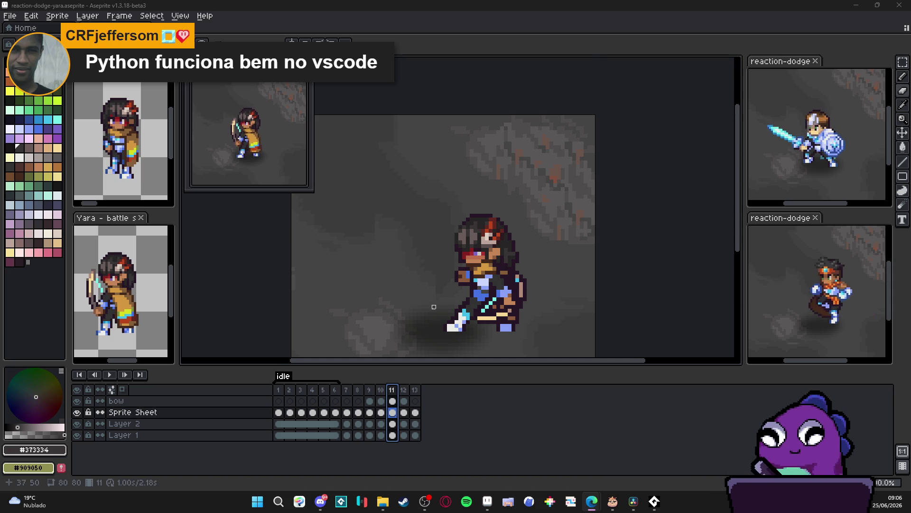
Step: Compare the poses in frames 12, 13 and 7
scroll(430, 306, "down", 1)
left_click(405, 390)
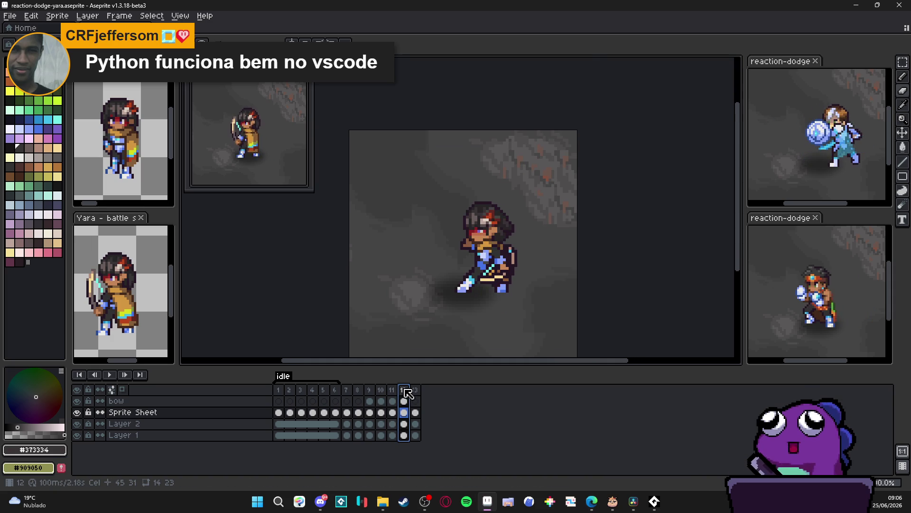
left_click(414, 391)
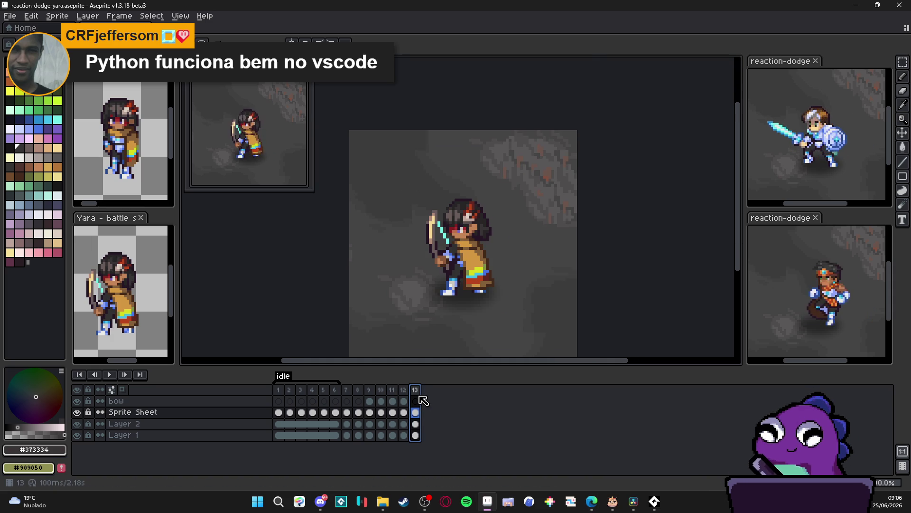
left_click(350, 392)
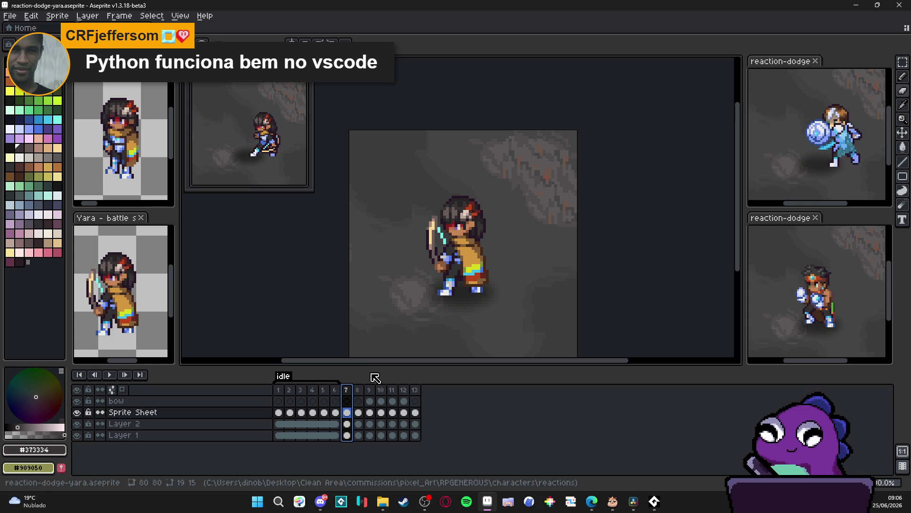
left_click(416, 395)
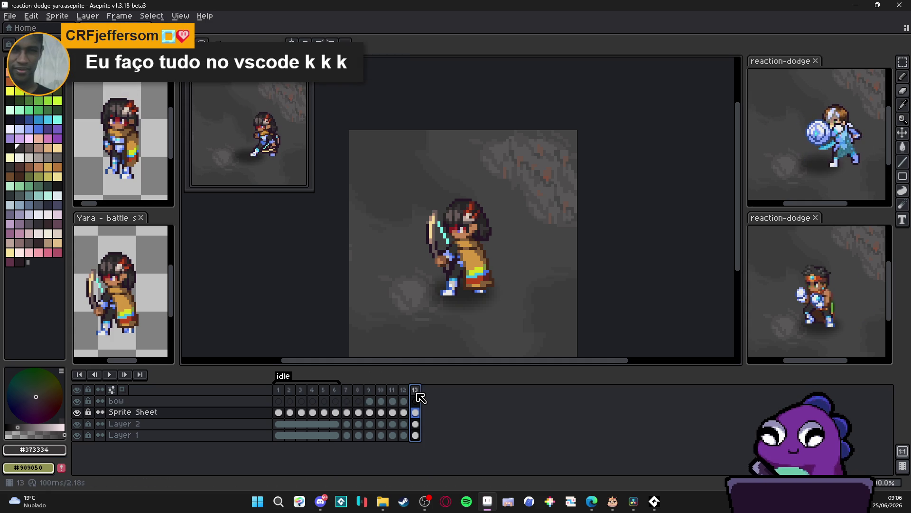
key("Left")
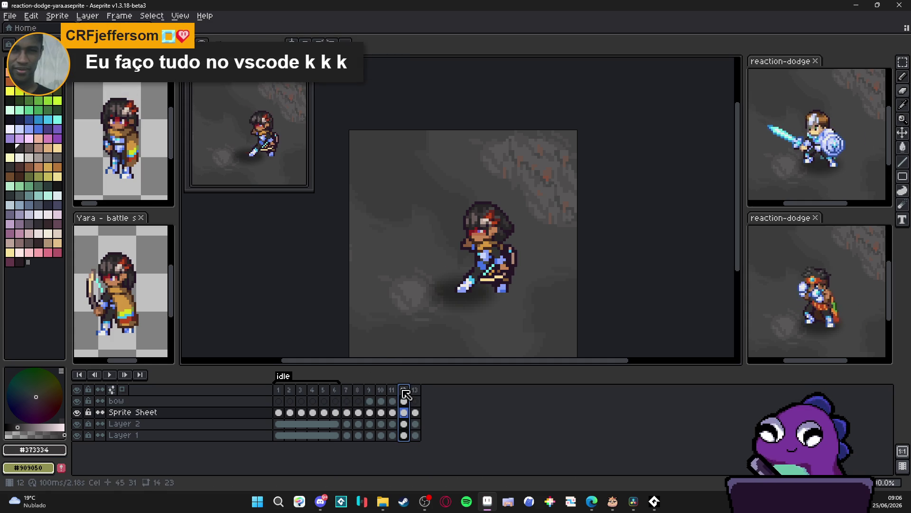
key("Right")
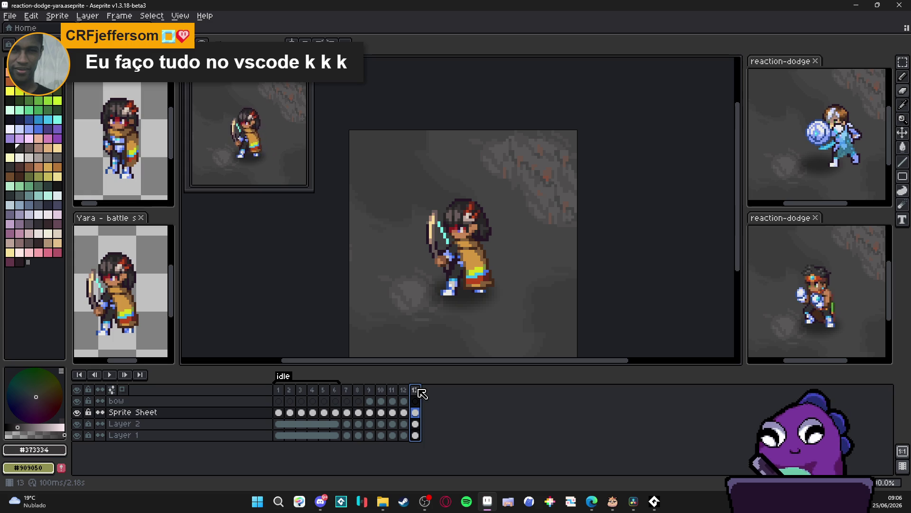
Step: Insert a new frame after frame 7 with Alt+N and check frames 8 and 9
left_click(351, 389)
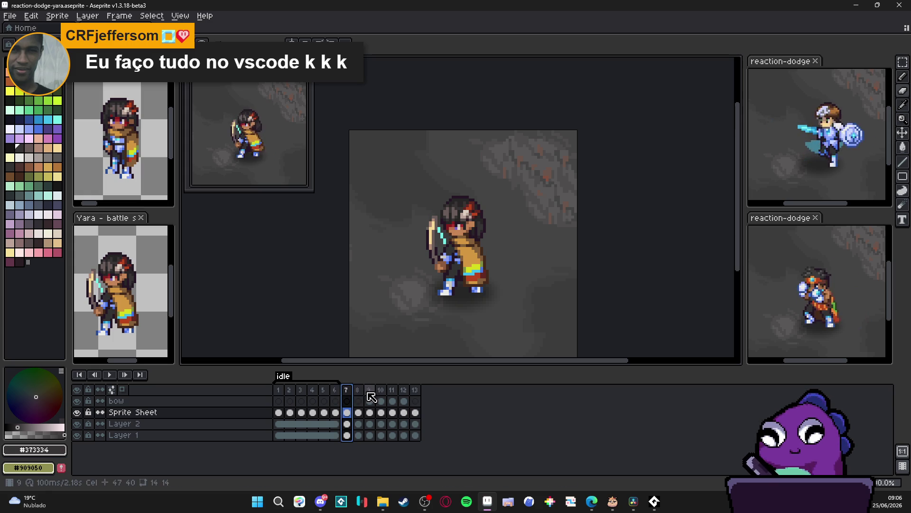
key("alt+n")
left_click(360, 392)
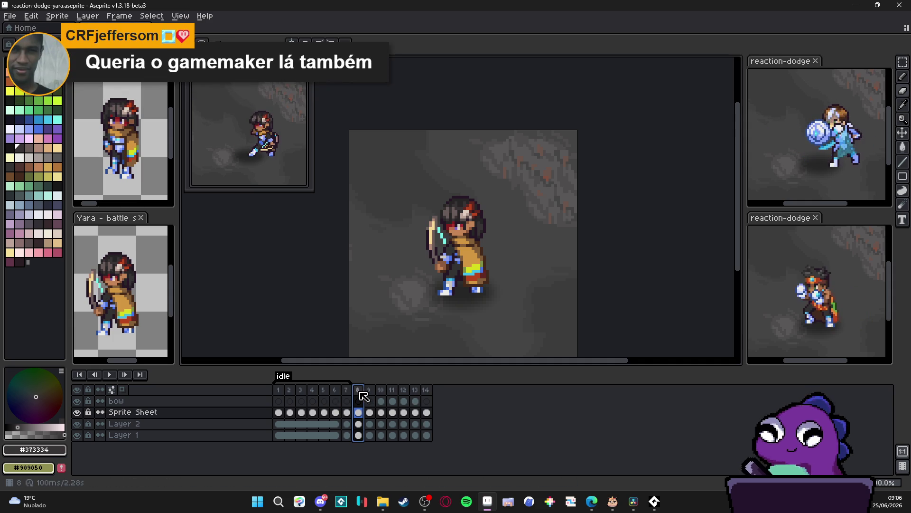
left_click(369, 394)
left_click(350, 394)
Step: Step through frames 9–14 to check each pose, including the new last frame 14
left_click(418, 391)
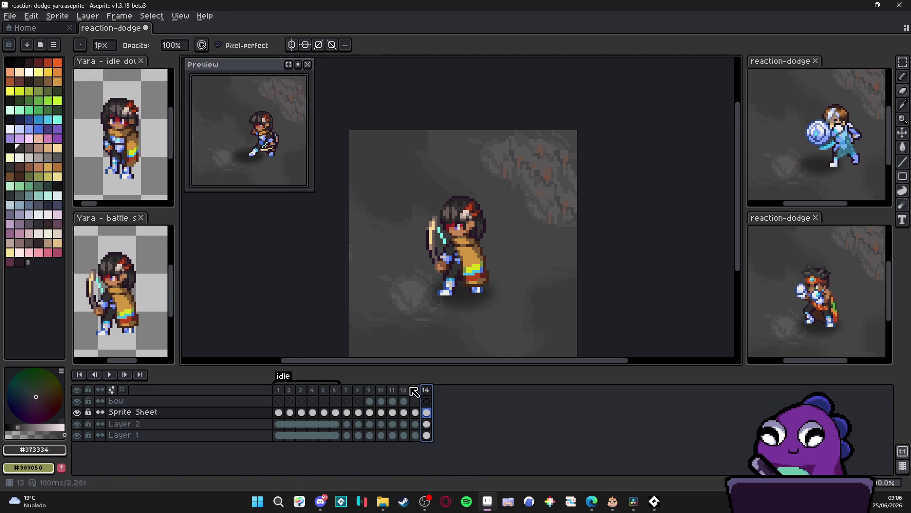
left_click(426, 393)
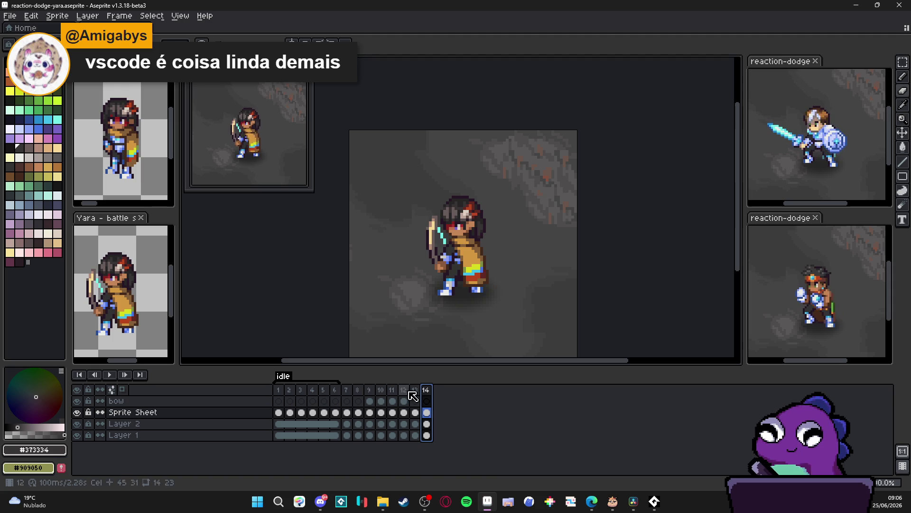
left_click(371, 394)
left_click(380, 395)
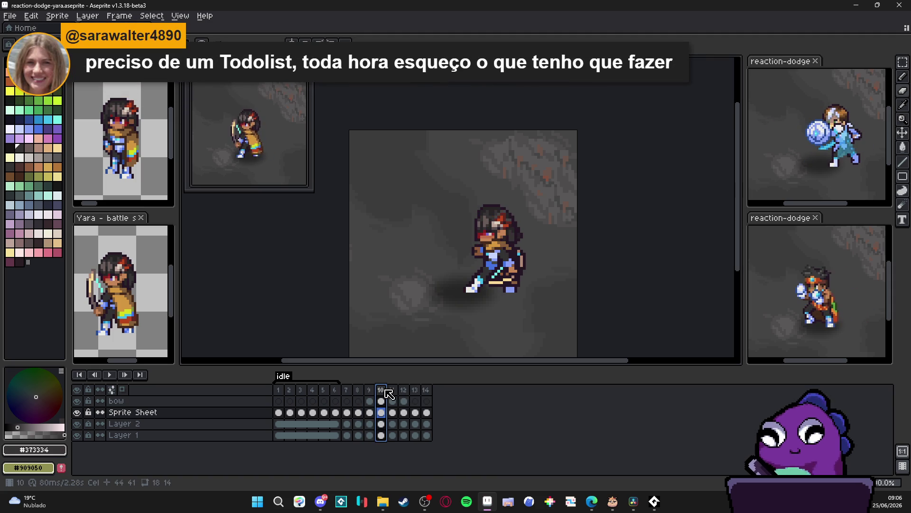
left_click(371, 394)
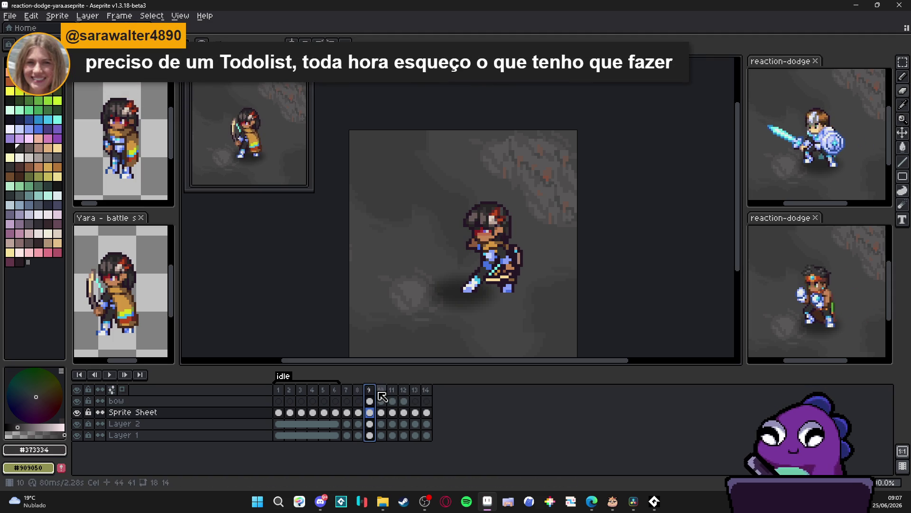
left_click(384, 391)
left_click(392, 393)
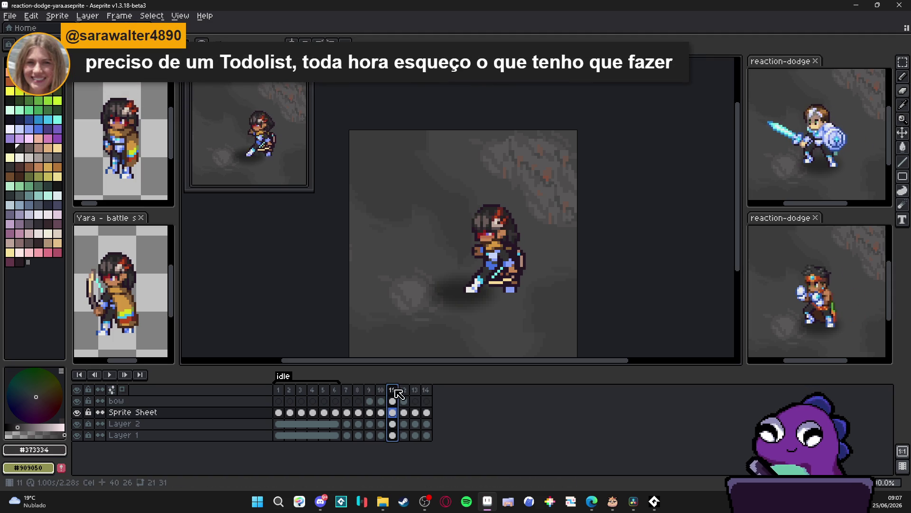
left_click(406, 395)
left_click(416, 398)
left_click(429, 395)
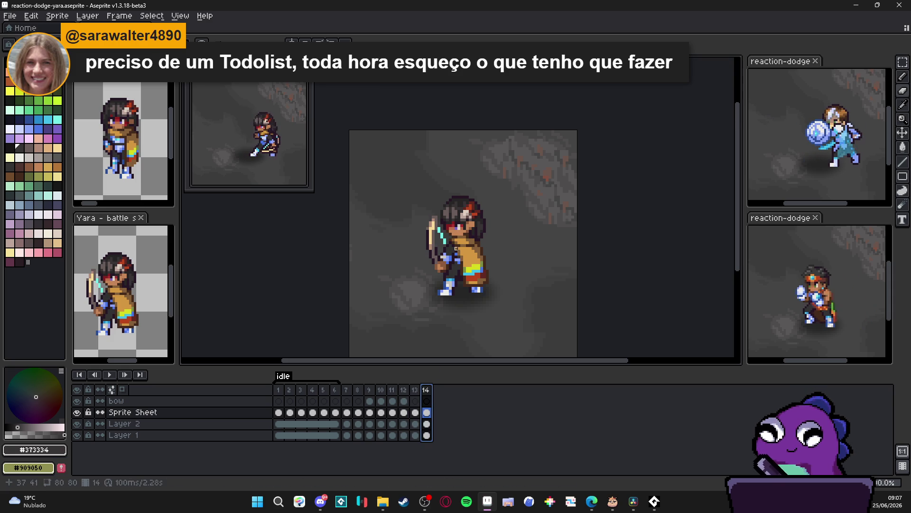
left_click(418, 394)
left_click(429, 395)
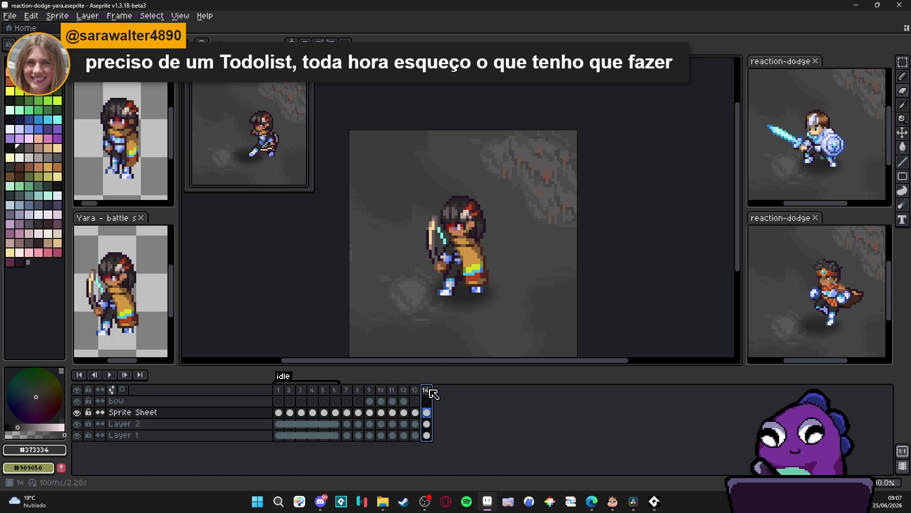
scroll(443, 217, "up", 2)
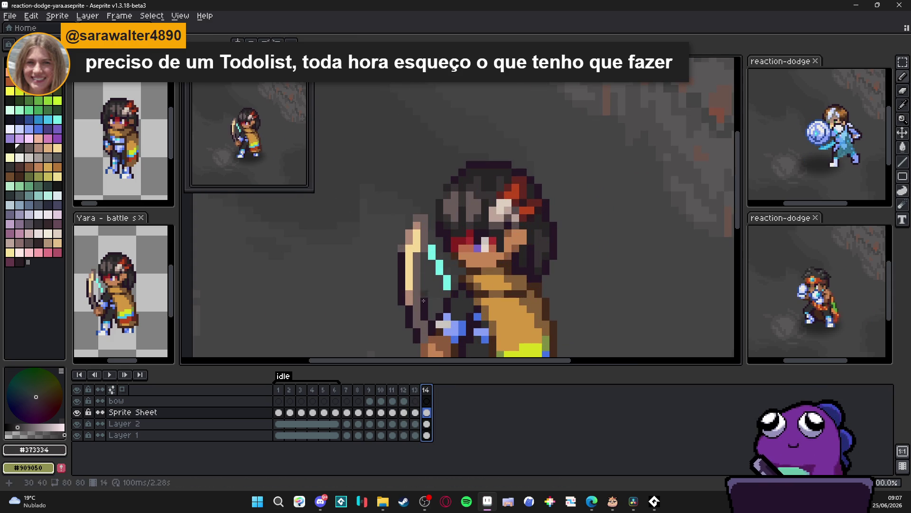
Step: Review frames 11–13 and select the archer's head in frame 7
left_click(416, 394)
scroll(454, 316, "down", 1)
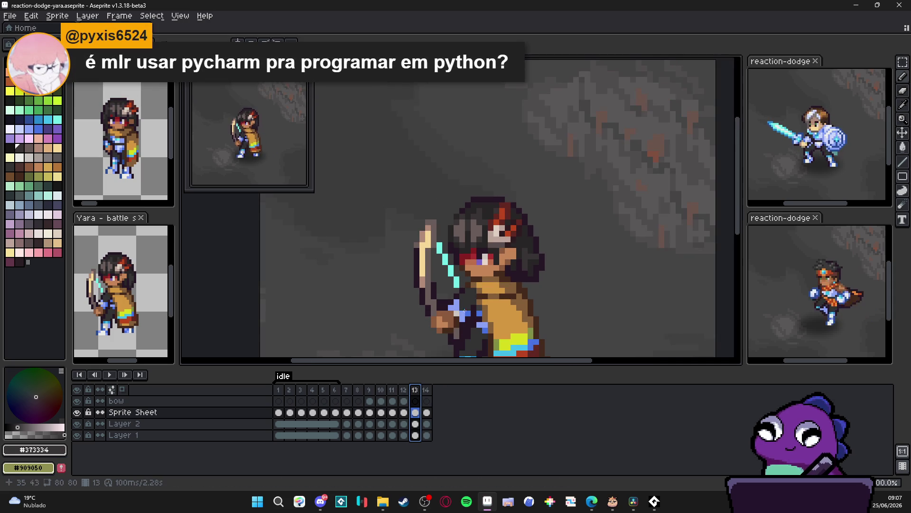
left_click(404, 390)
left_click(417, 390)
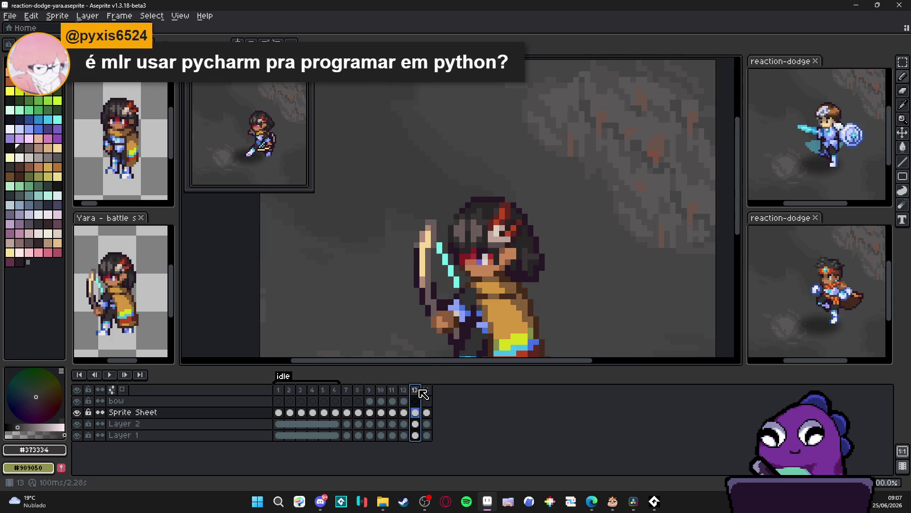
left_click(392, 390)
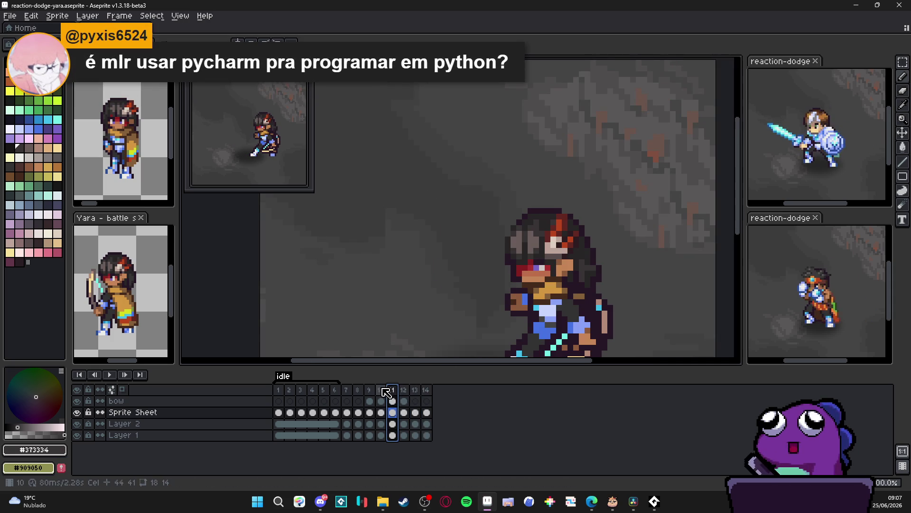
left_click(349, 391)
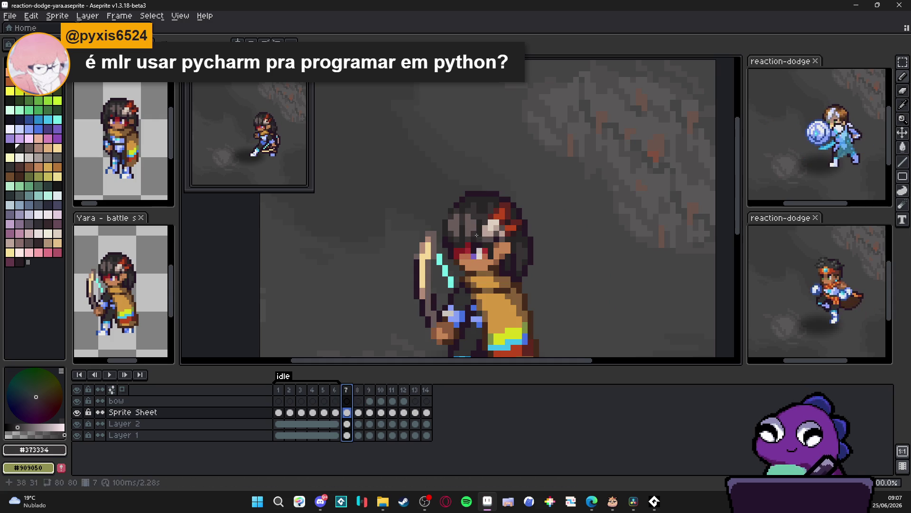
scroll(481, 230, "up", 1)
mouse_move(438, 139)
left_mouse_down()
mouse_move(559, 301)
mouse_move(560, 255)
left_mouse_up()
scroll(446, 257, "up", 1)
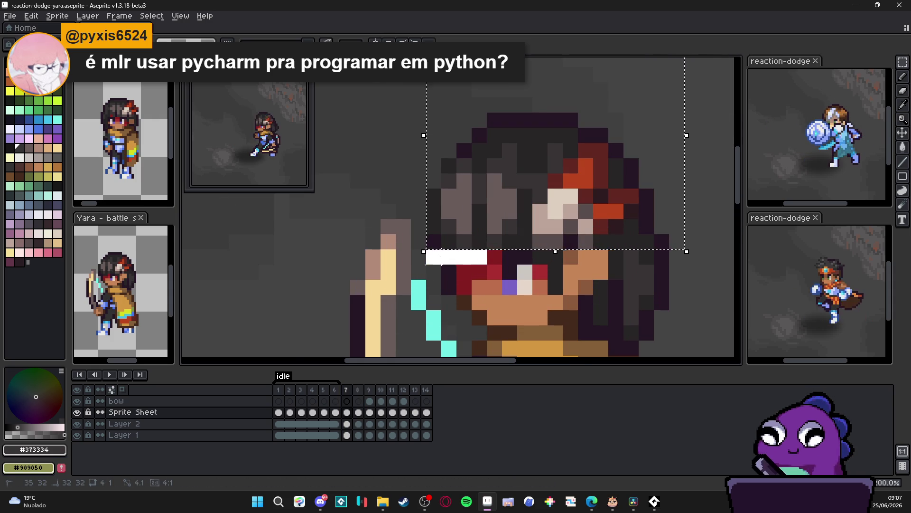
scroll(444, 261, "down", 2)
Step: Compare the archer's poses across frames 8 to 14
left_click(419, 391)
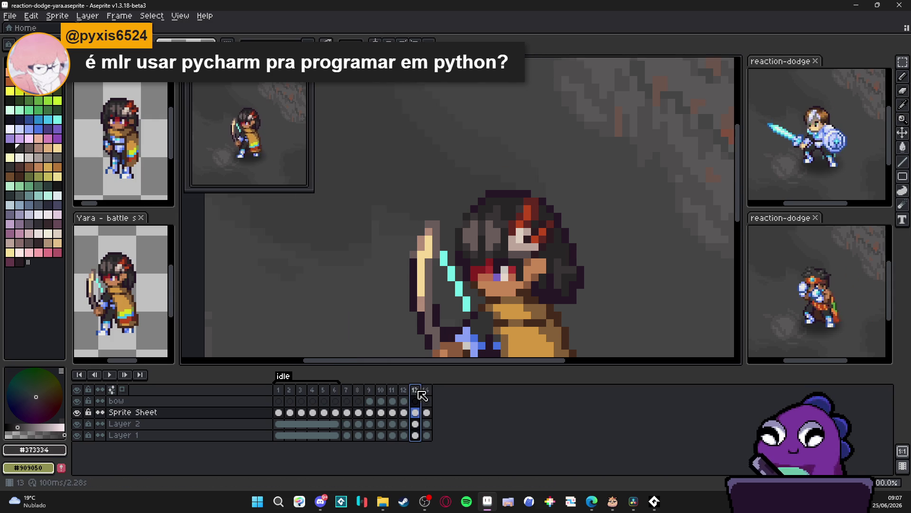
scroll(461, 256, "down", 2)
left_click(426, 390)
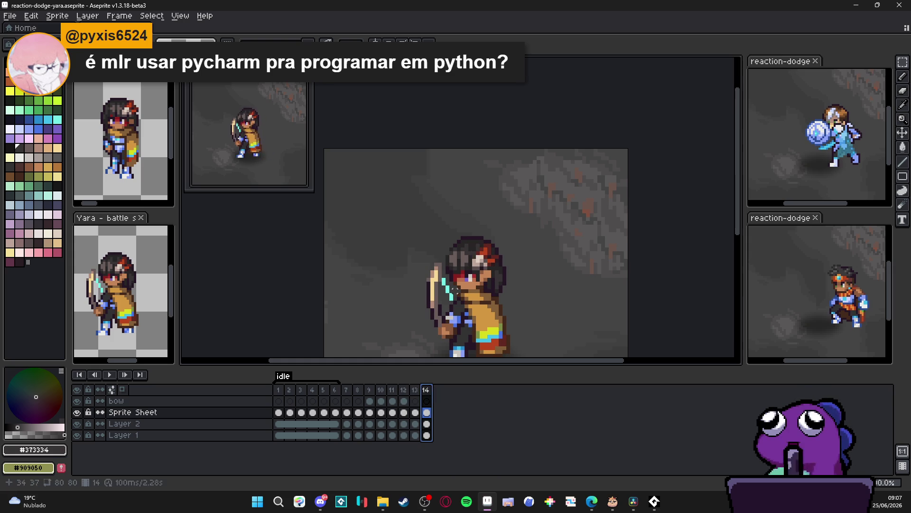
left_click(416, 391)
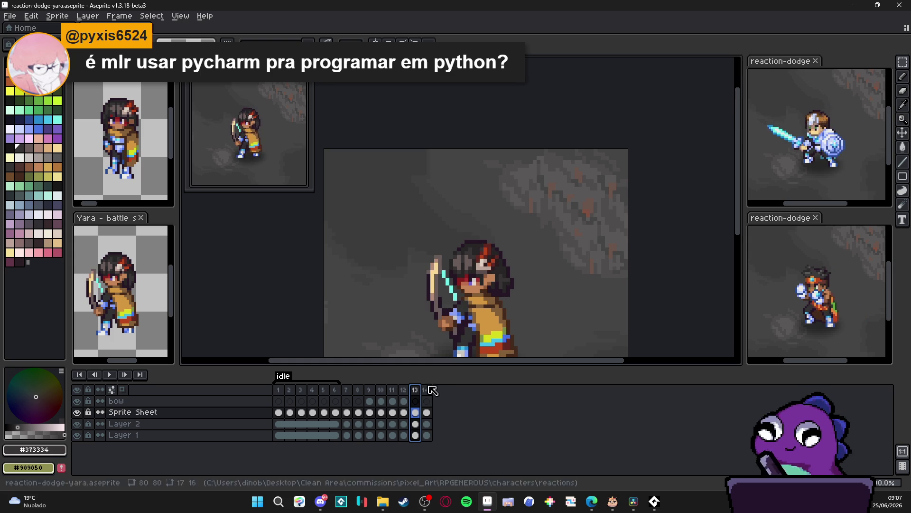
left_click(404, 391)
left_click(393, 391)
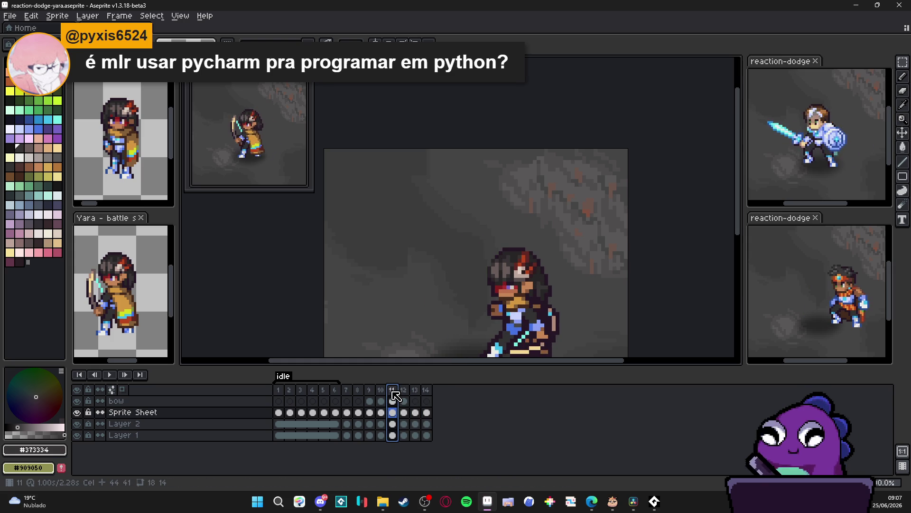
left_click(382, 391)
left_click(393, 391)
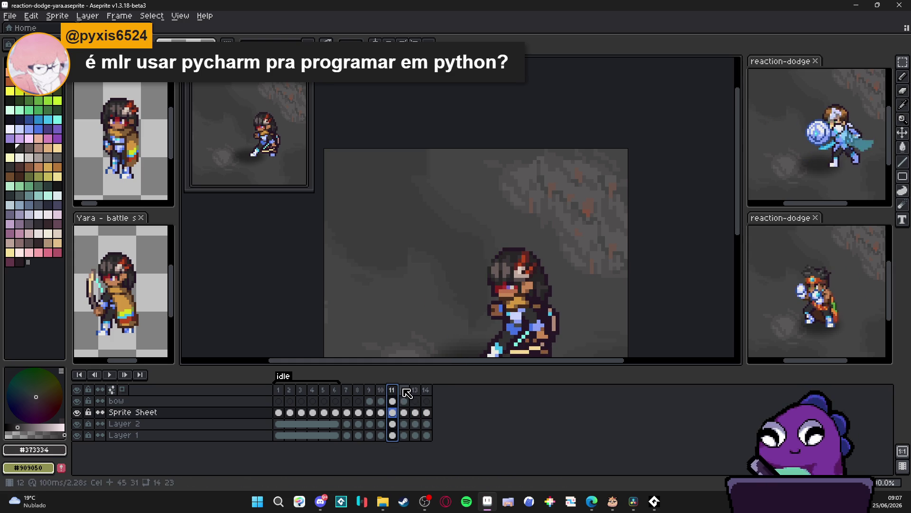
left_click(404, 391)
left_click(414, 390)
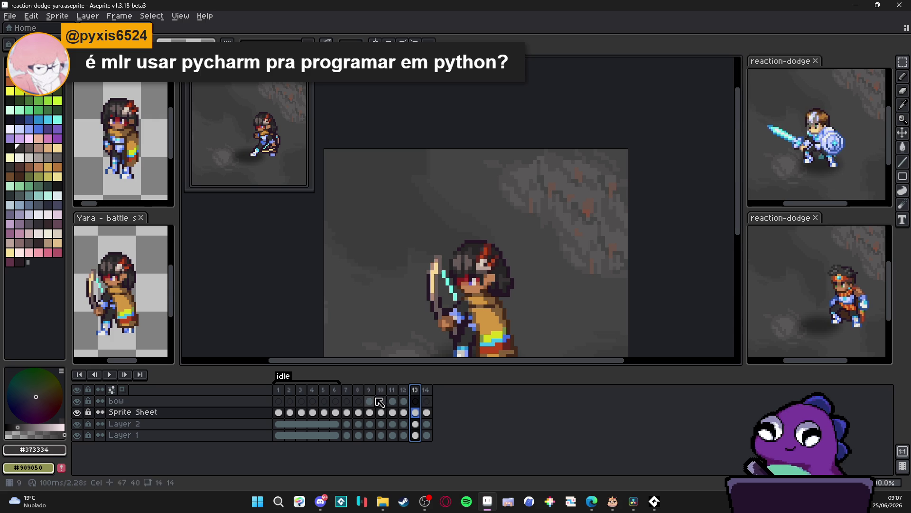
left_click(358, 390)
left_click(371, 390)
scroll(494, 275, "up", 2)
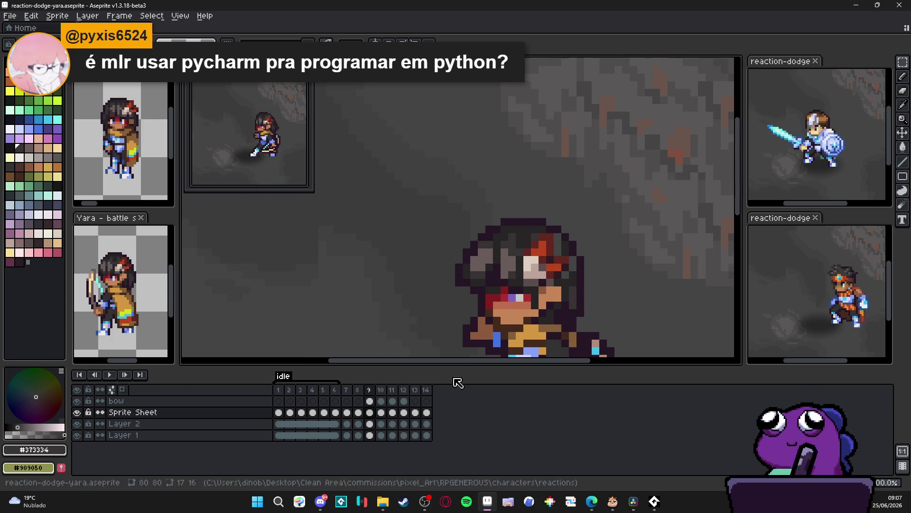
Step: Bring the archer's full body into view and compare frames 11–14, ending on frame 13
left_click(391, 399)
left_click(416, 390)
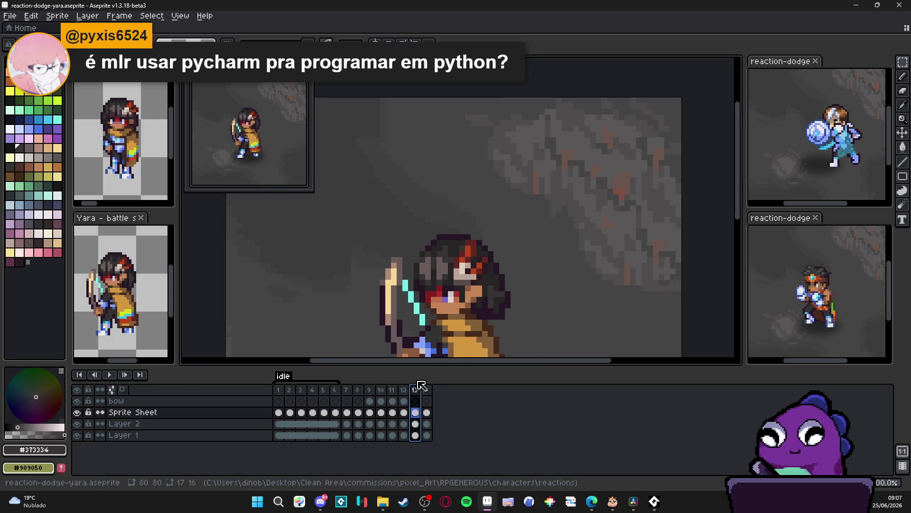
left_click_drag(439, 304, 456, 237)
left_click(404, 390)
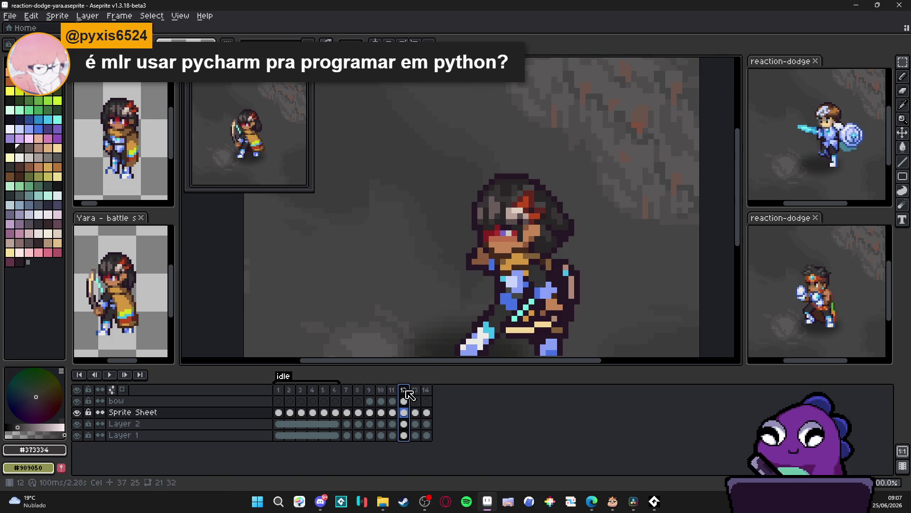
left_click(416, 392)
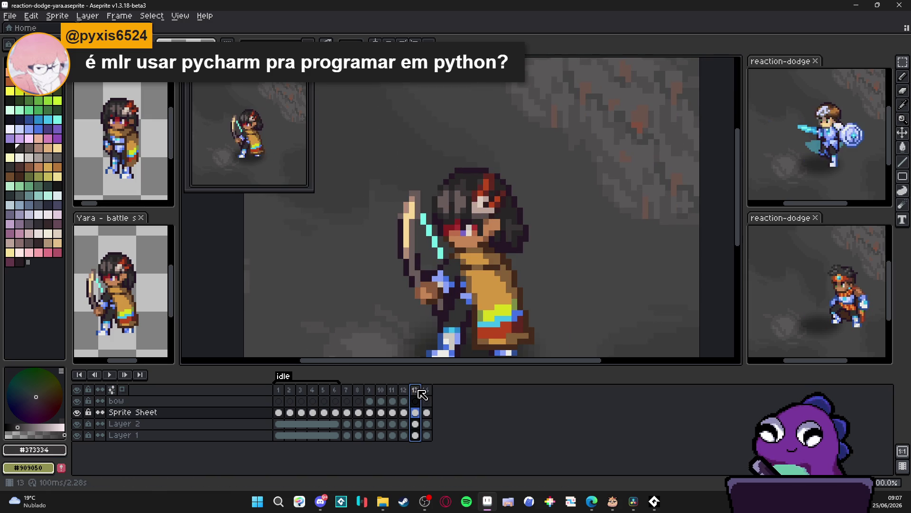
left_click(426, 391)
left_click(415, 390)
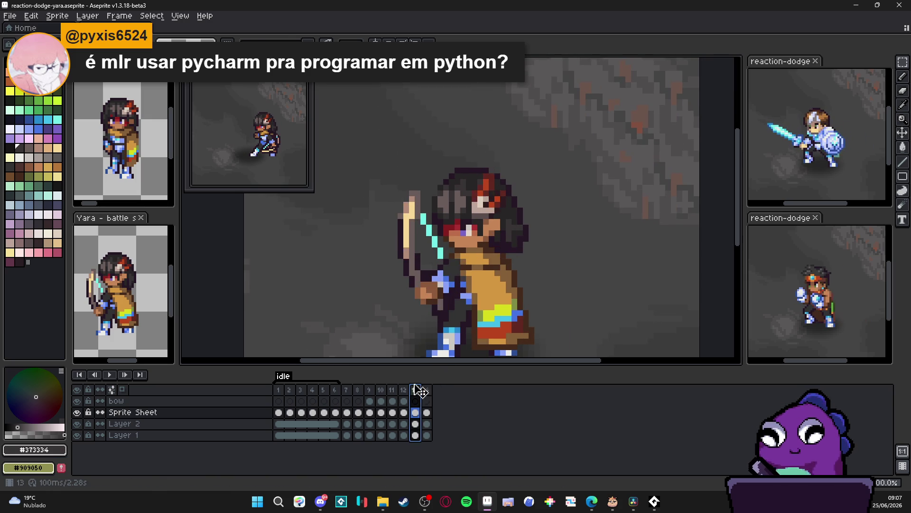
scroll(444, 216, "up", 2)
Step: Eyedrop the dark hair colours and paint dark pixels on top of the head in frame 13
left_click(444, 216, "alt")
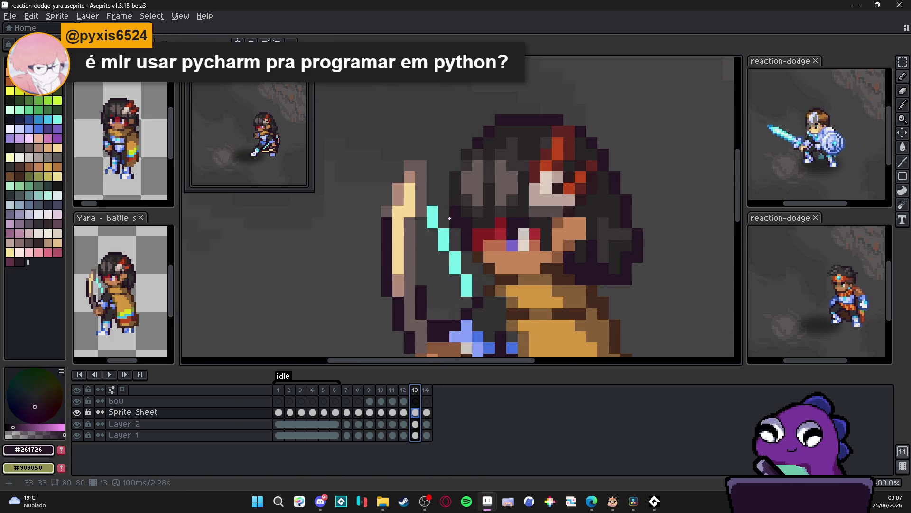
left_click(457, 173, "alt")
left_click(460, 155)
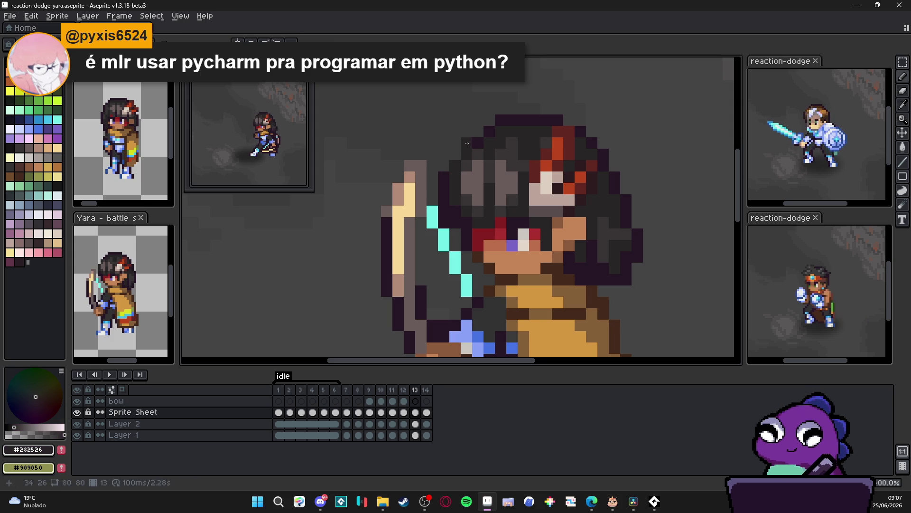
left_click(490, 120)
left_click(472, 139, "alt")
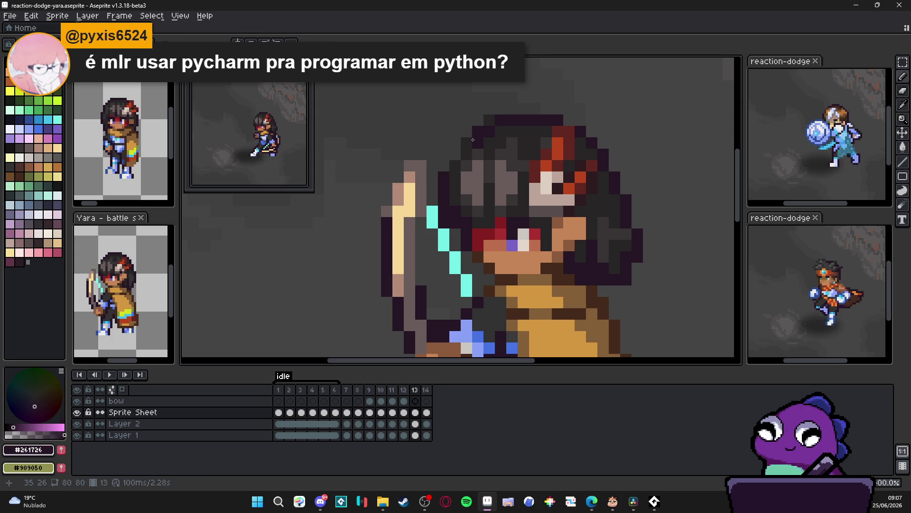
left_click(462, 212, "alt")
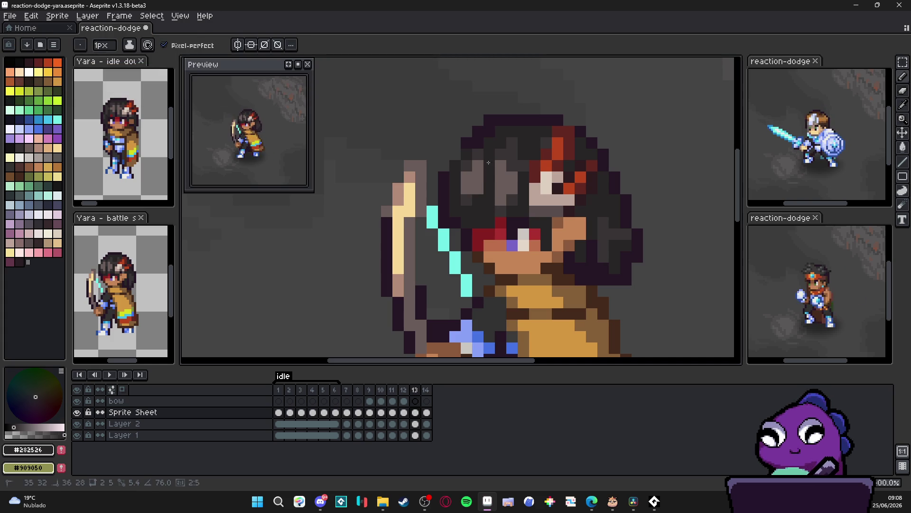
Step: Sample the dark grey #373334 from the sprite and show frame 14
key("alt")
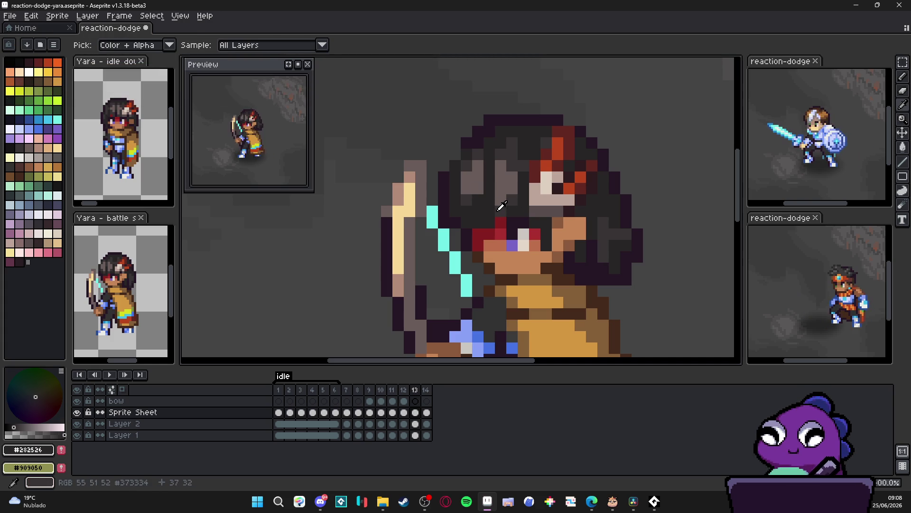
left_click(504, 205, "alt")
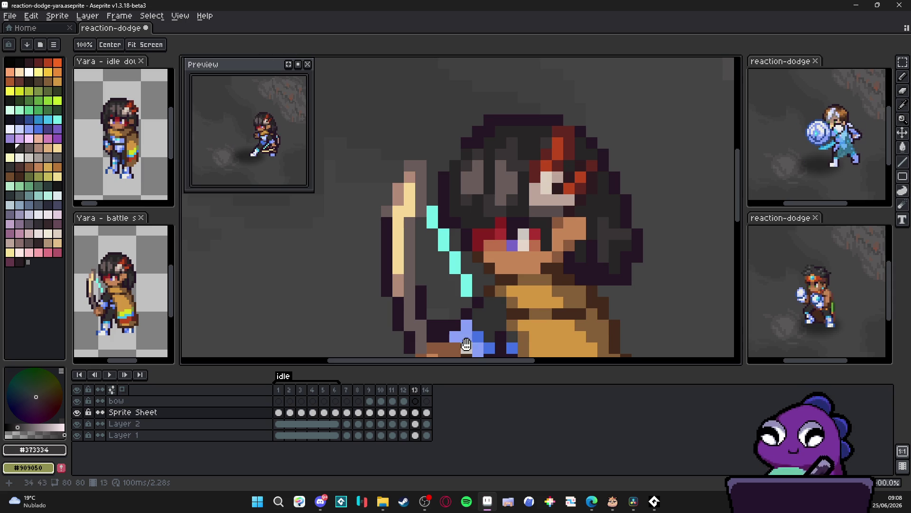
left_click(426, 389)
Step: Check frame 13's duration settings without changes, then delete frame 13
double_click(414, 389)
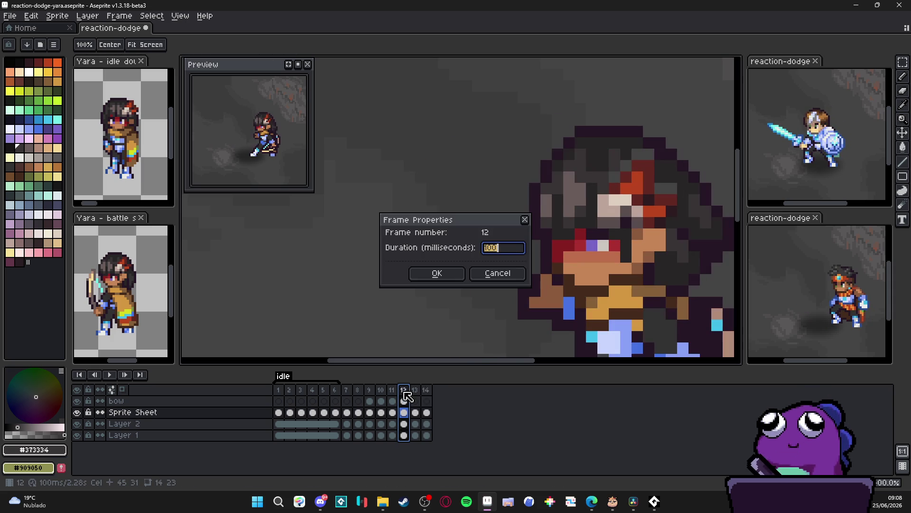
left_click(522, 273)
double_click(414, 390)
key("Escape")
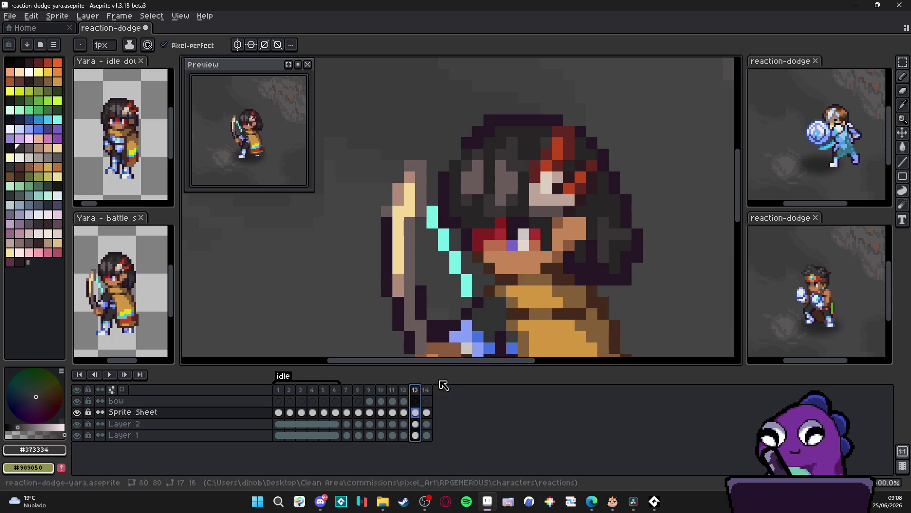
left_click(429, 390)
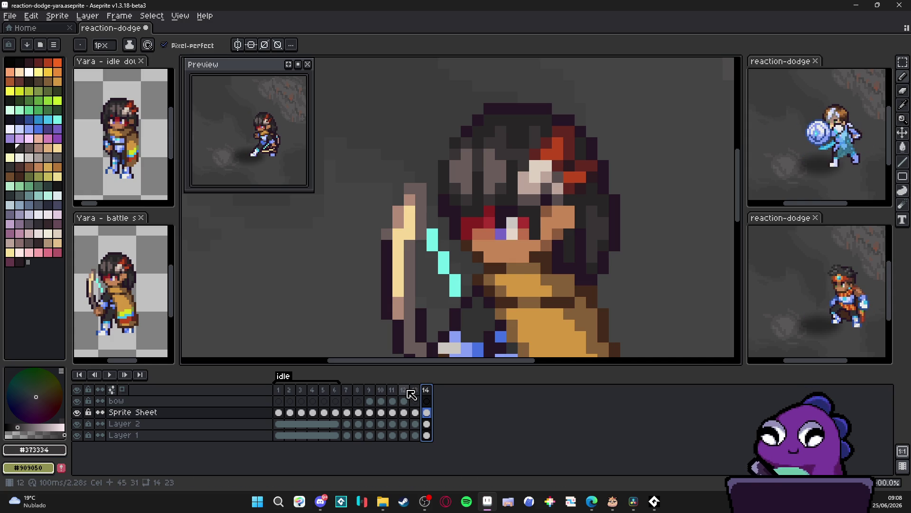
left_click(411, 389)
key("Delete")
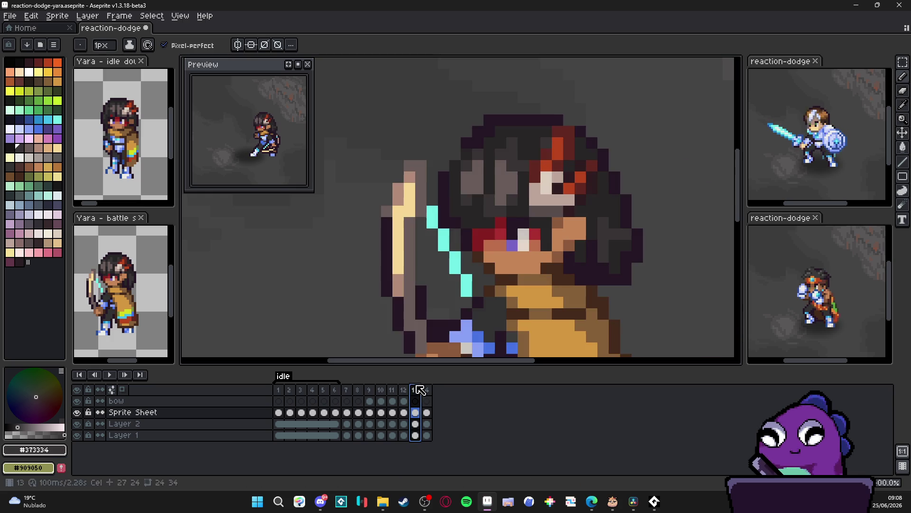
Step: Undo the frame deletion to restore frame 14, then return to frame 13
key("ctrl+z")
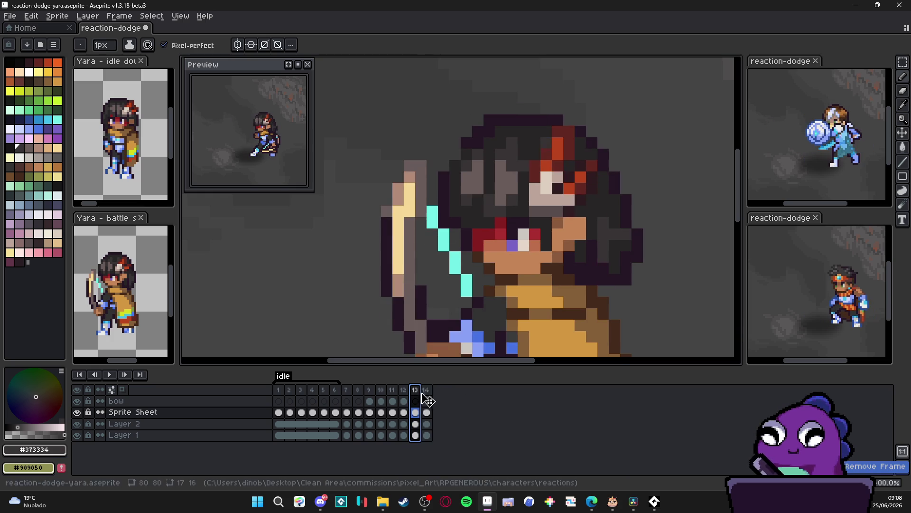
key("minus")
key("minus")
left_click(427, 389)
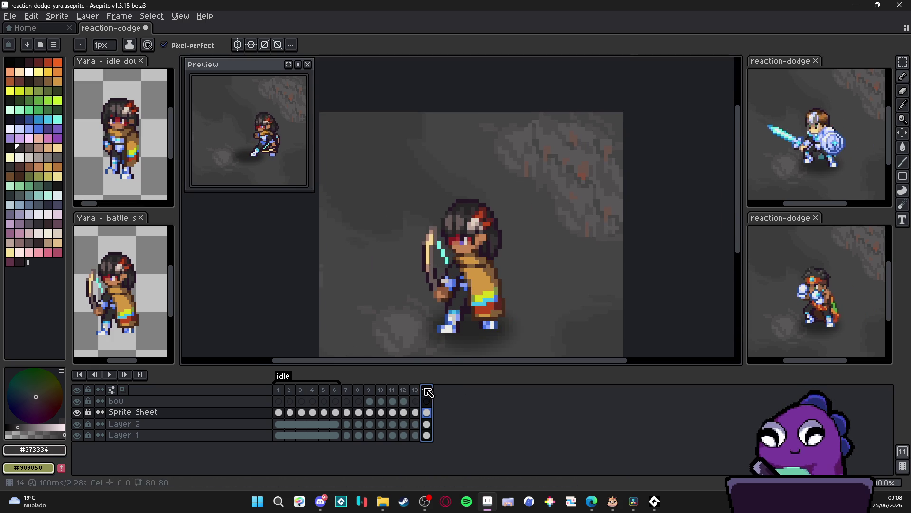
left_click(415, 390)
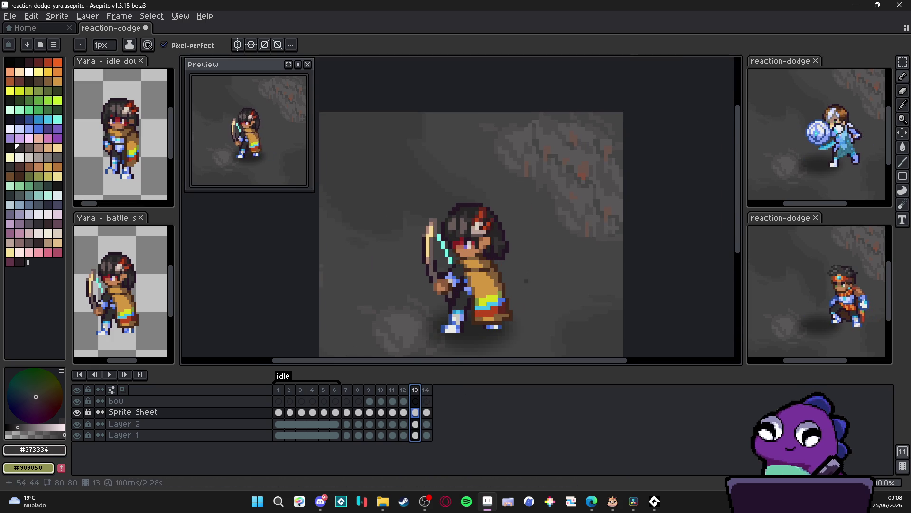
Step: Move the archer's hair on frame 13, including its right edge, one pixel left
scroll(505, 254, "up", 2)
key("m")
scroll(525, 238, "up", 2)
mouse_move(525, 237)
left_mouse_down()
mouse_move(505, 255)
mouse_move(495, 312)
left_mouse_up()
left_click_drag(514, 271, 501, 271)
left_click(514, 203)
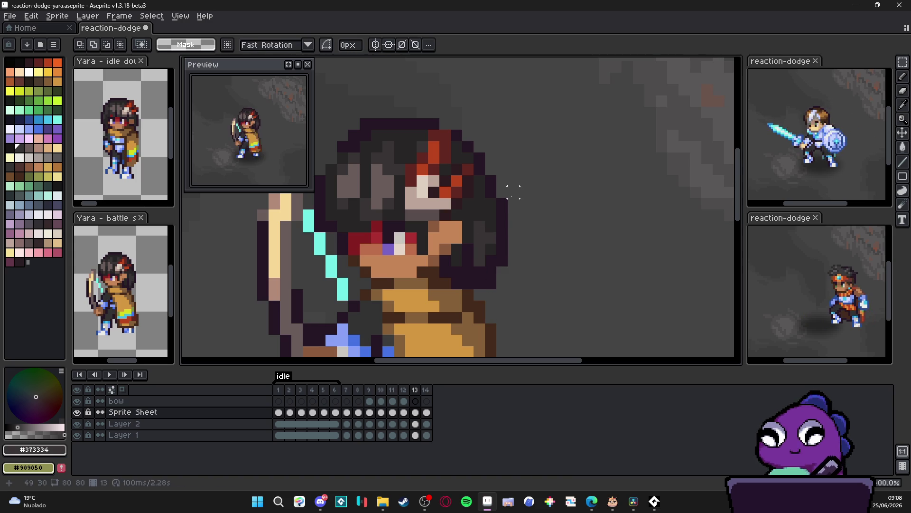
left_click_drag(514, 203, 485, 303)
left_click_drag(494, 262, 484, 261)
left_click(468, 260)
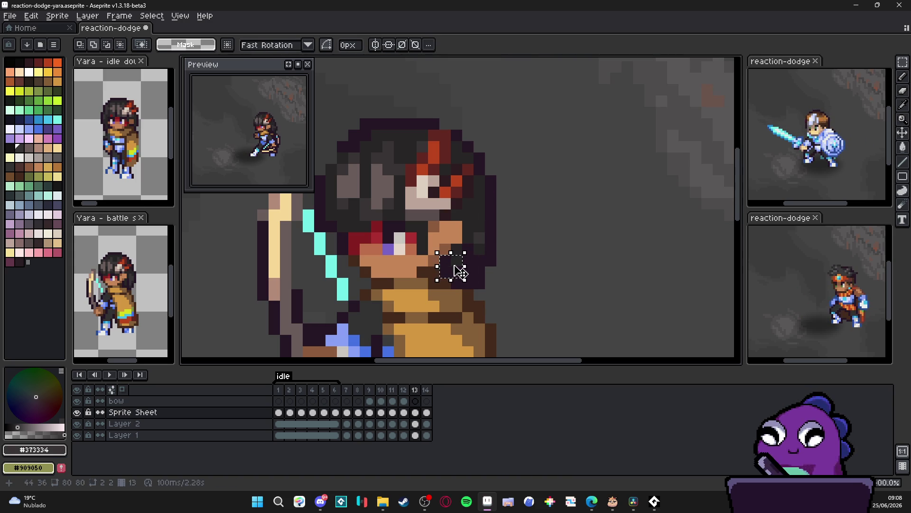
Step: Pick the darker grey #282526 from the sprite as the Pencil colour and recentre the canvas
key("b")
left_click(455, 258, "alt")
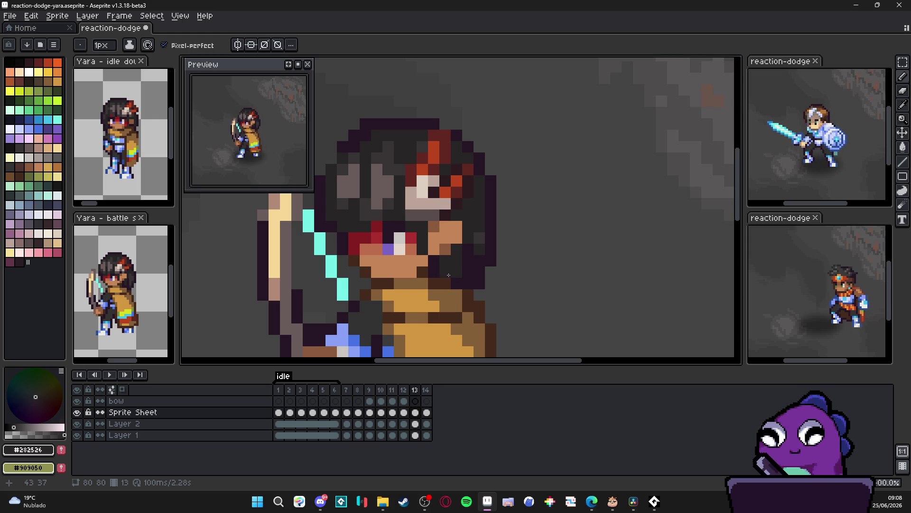
double_click(299, 380)
left_click(479, 331)
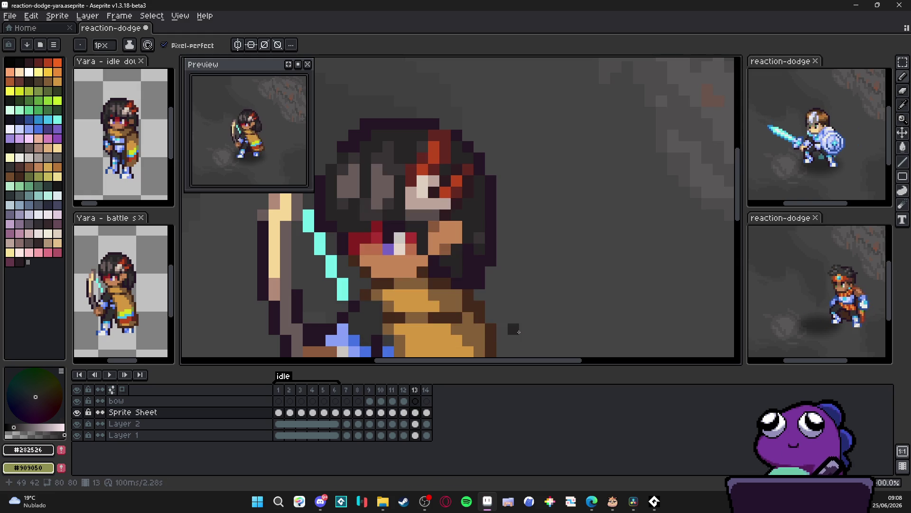
left_click_drag(464, 269, 516, 247)
scroll(516, 247, "down", 5)
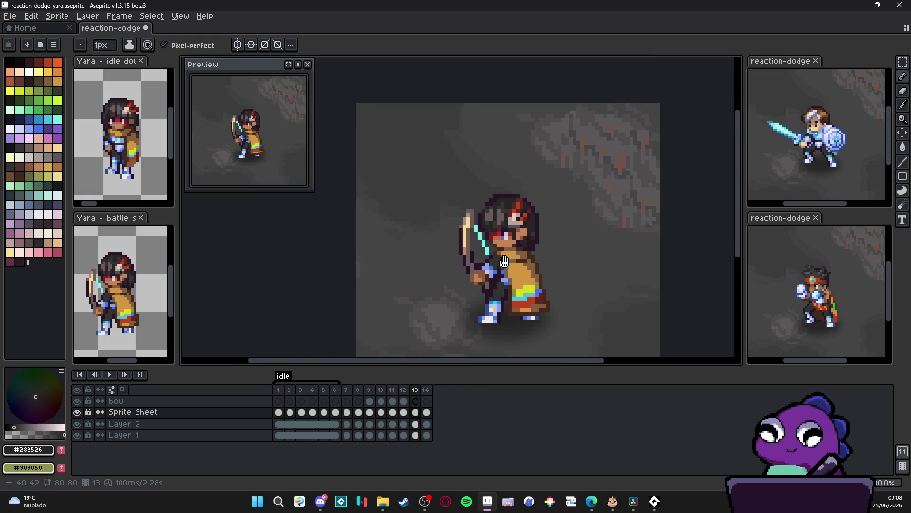
left_click(111, 375)
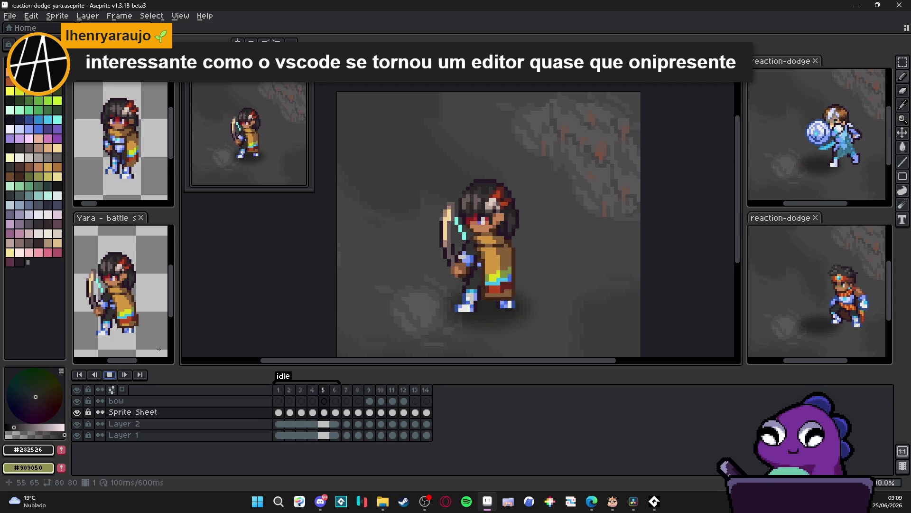
scroll(509, 254, "down", 2)
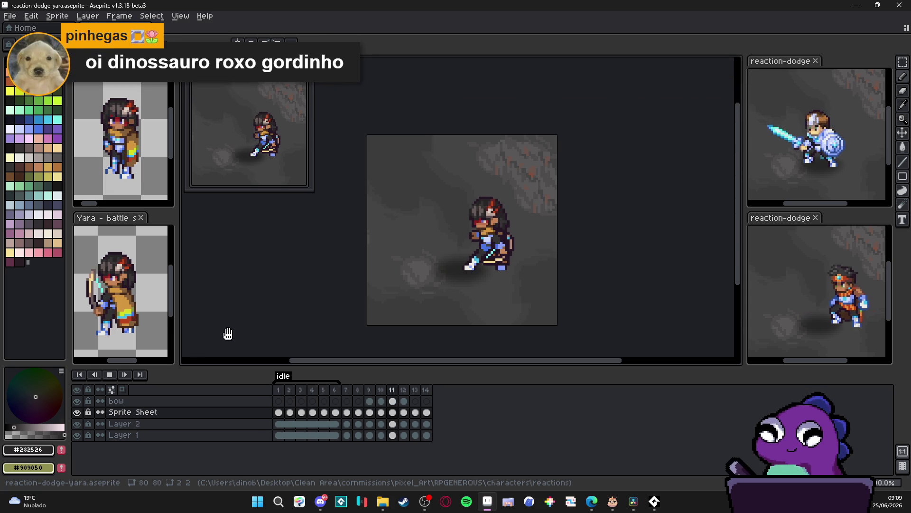
left_click(126, 380)
left_click_drag(358, 391, 375, 393)
Step: Give frames 8–10 a duration of 50 ms each
left_click(369, 391)
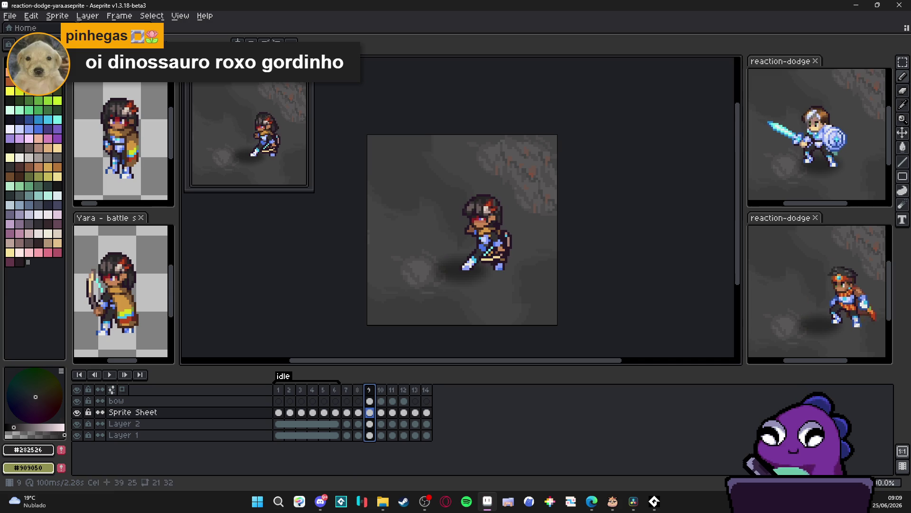
mouse_move(366, 394)
left_mouse_down()
mouse_move(354, 393)
mouse_move(386, 393)
left_mouse_up()
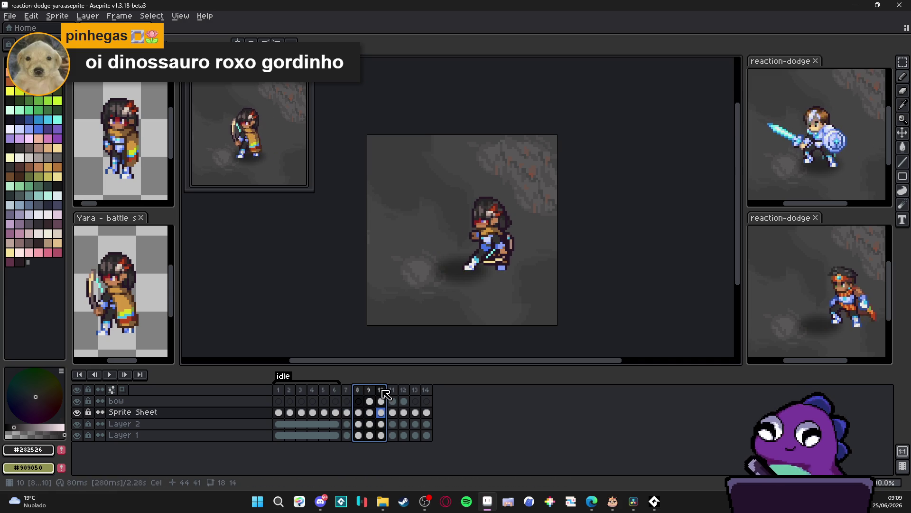
double_click(386, 393)
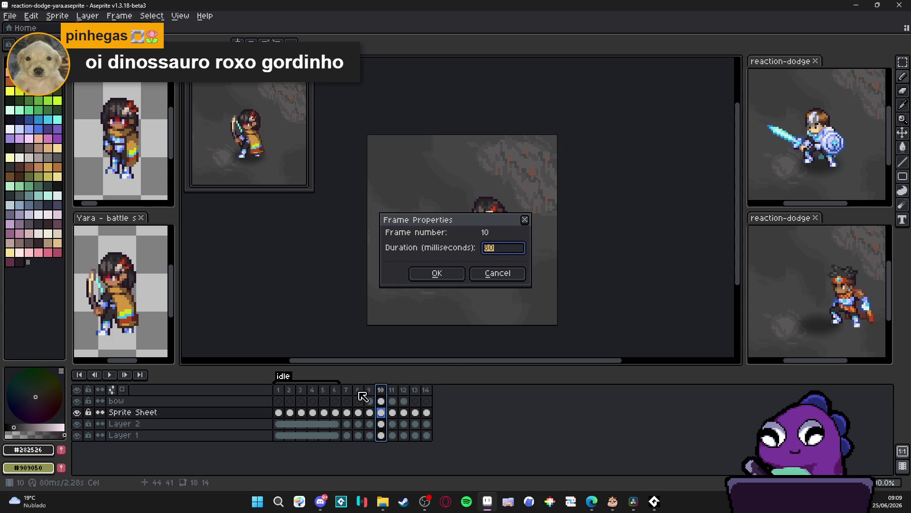
left_click(503, 273)
left_click_drag(357, 393, 384, 397)
key("p")
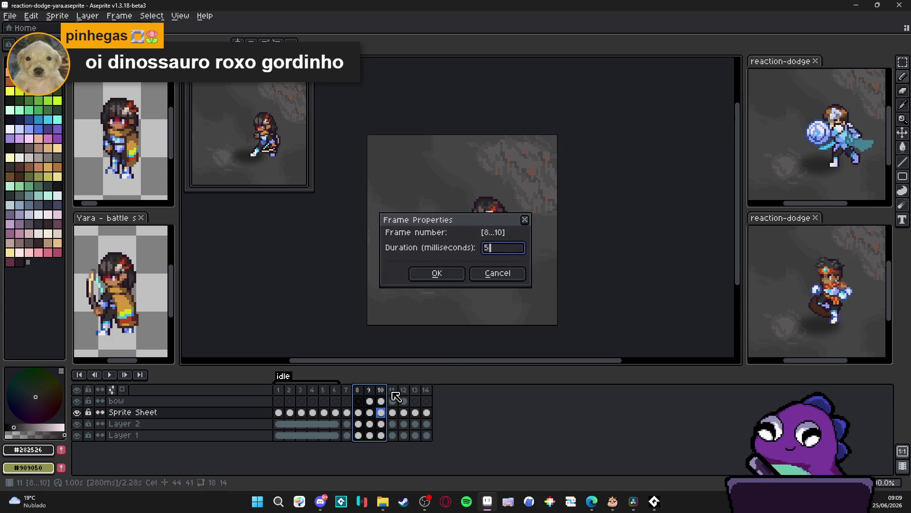
key("Escape")
Step: Play the animation to check the 2.15 s timing, then compare frames 11, 12 and 13
left_click(115, 374)
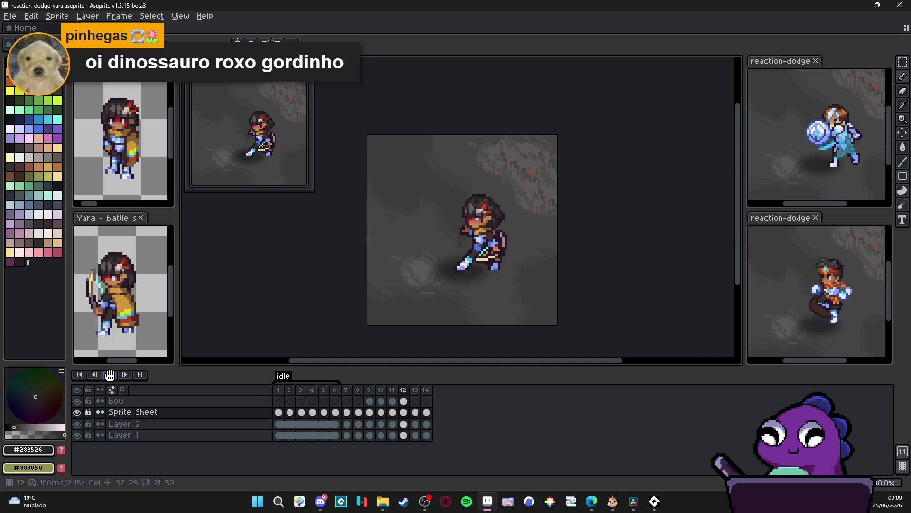
left_click(110, 376)
left_click(110, 375)
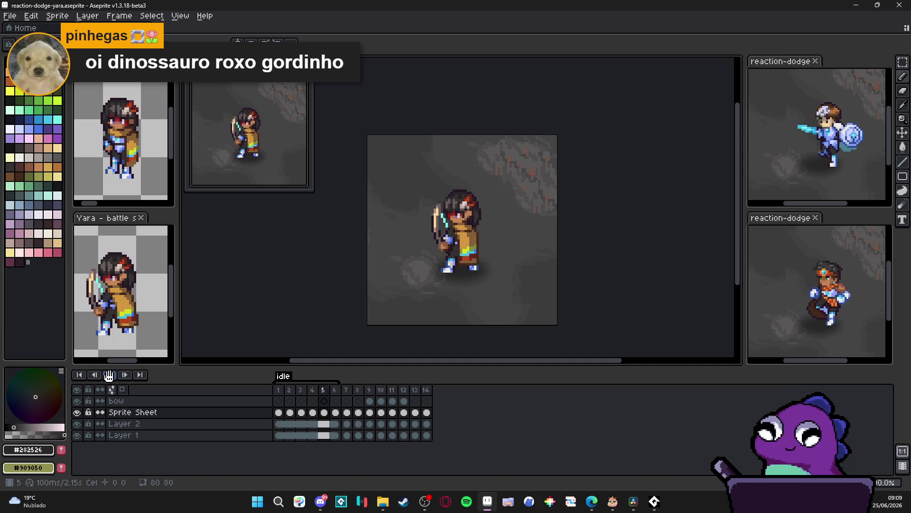
scroll(378, 276, "down", 1)
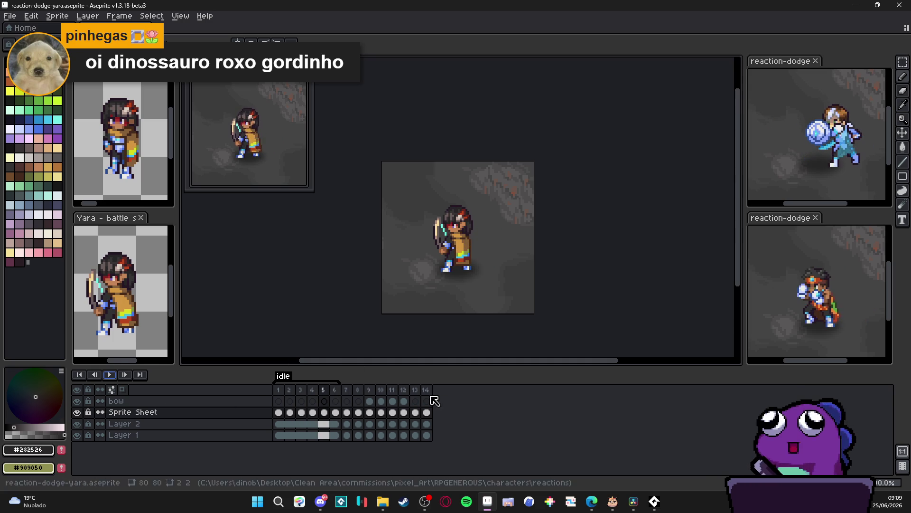
left_click(404, 393)
key("Left")
key("Right")
key("Left")
key("Right")
key("Left")
key("Right")
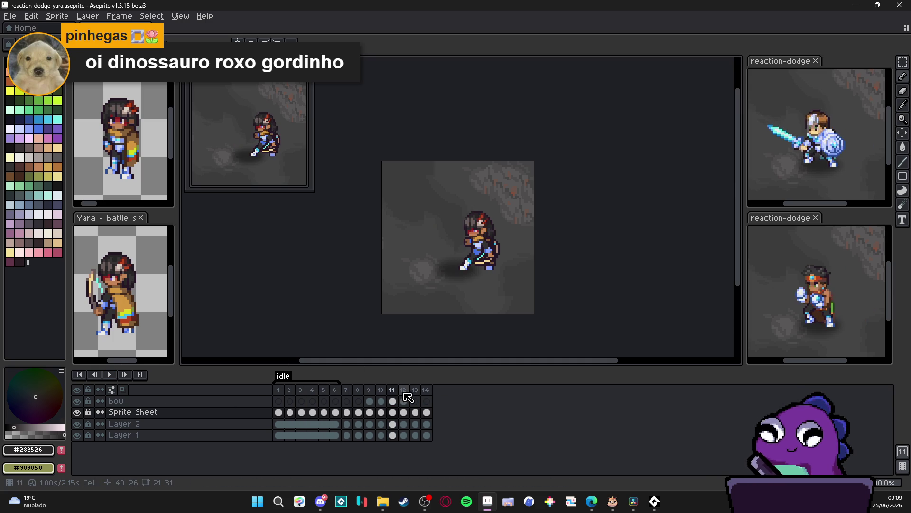
key("Left")
key("Left")
key("Left")
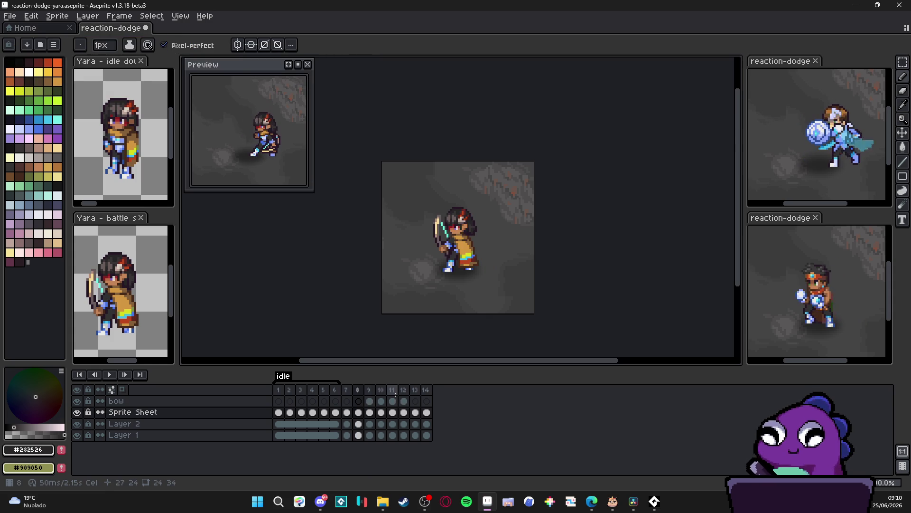
key("Right")
key("Right")
key("Right")
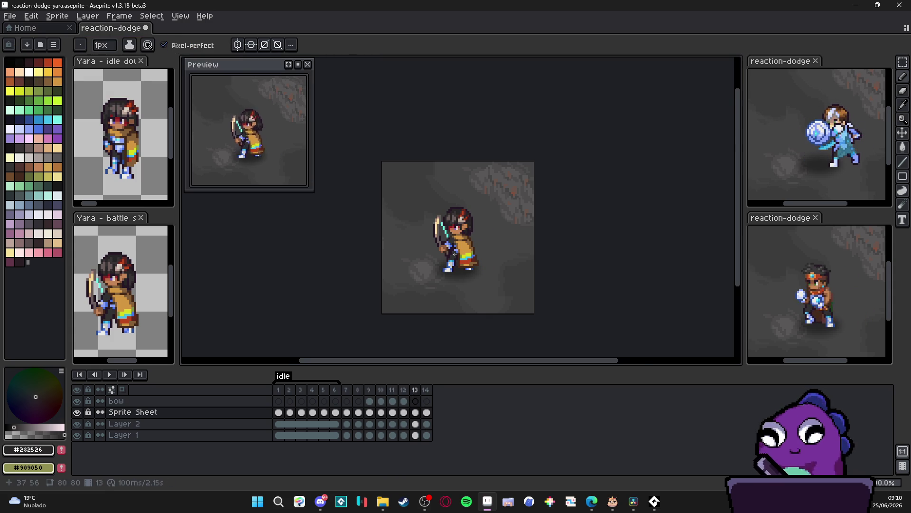
Step: Marquee-select the archer's head, adding small strips to the selection
scroll(406, 204, "up", 2)
key("m")
scroll(406, 204, "up", 2)
mouse_move(373, 173)
left_mouse_down()
mouse_move(474, 238)
mouse_move(514, 247)
left_mouse_up()
left_click_drag(489, 289, 474, 244)
scroll(459, 277, "up", 1)
left_click_drag(458, 275, 492, 280)
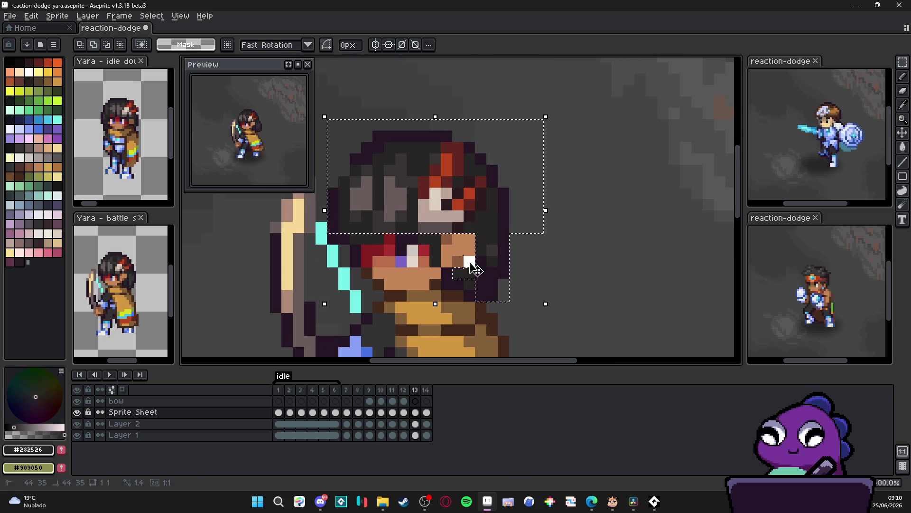
left_click_drag(344, 238, 375, 238)
left_click(347, 390)
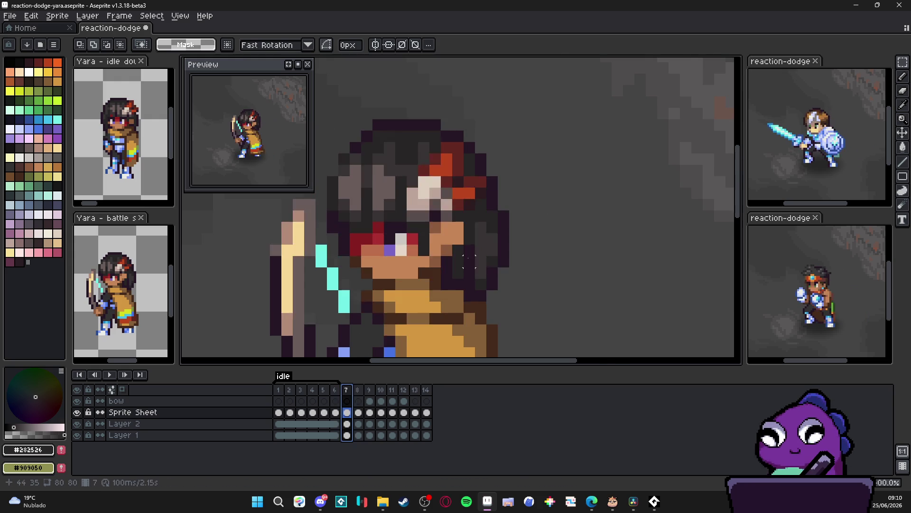
Step: On frame 11, clear the pixels along the hair's right edge
scroll(470, 222, "down", 2)
key("Right")
key("Right")
key("Right")
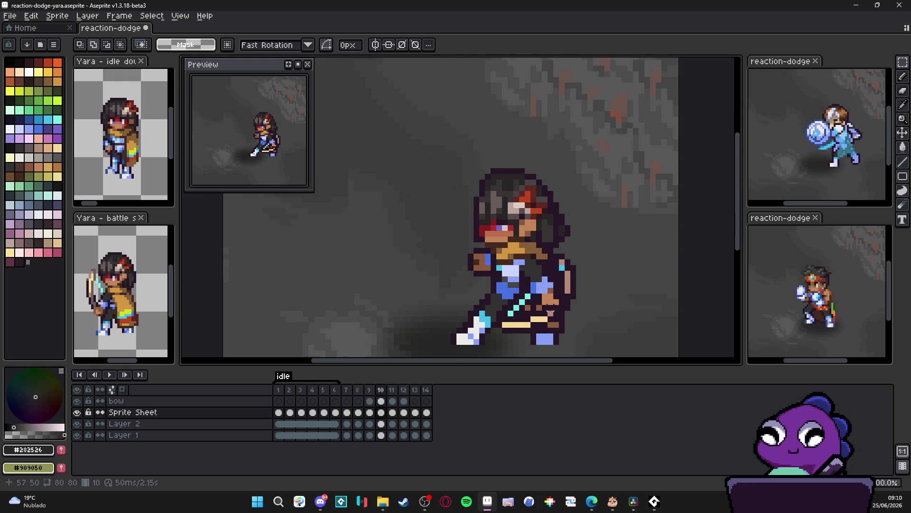
scroll(525, 221, "right", 3)
key("v")
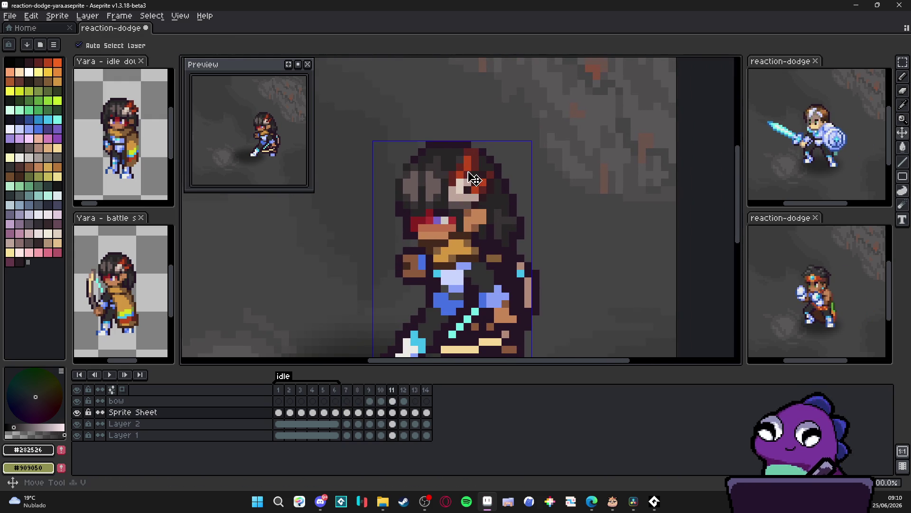
key("m")
left_click_drag(526, 249, 504, 195)
key("Delete")
Step: Erase Yara's head on frame 11 and paste the copied hair piece in its place
scroll(490, 230, "up", 1)
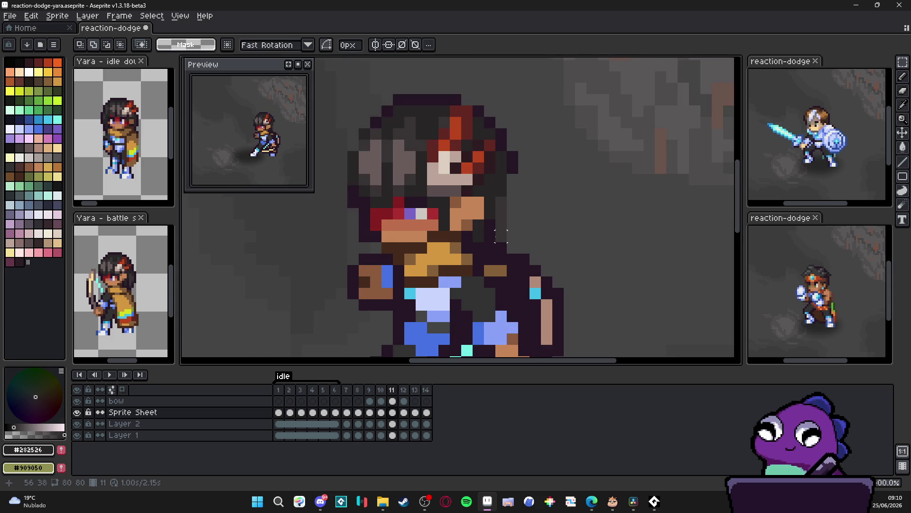
scroll(509, 228, "down", 1)
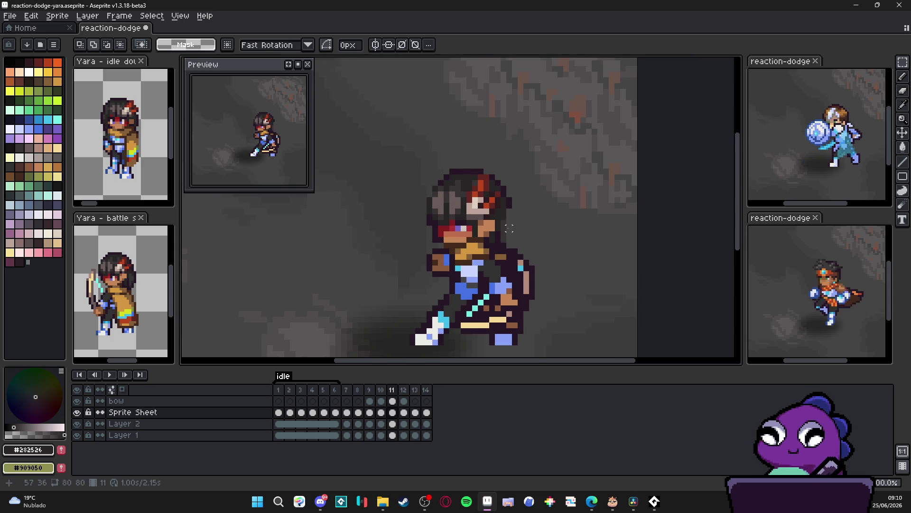
scroll(509, 234, "up", 1)
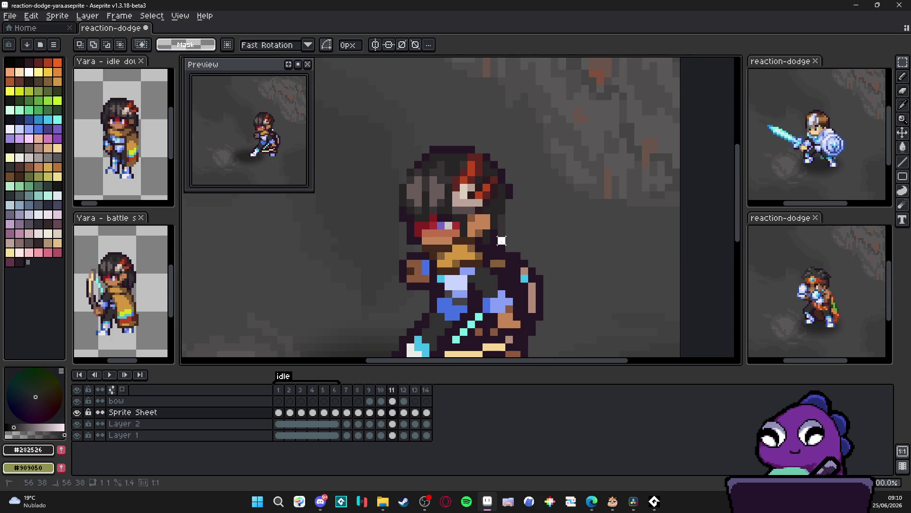
left_click_drag(491, 227, 533, 171)
mouse_move(401, 134)
left_mouse_down()
mouse_move(534, 203)
mouse_move(517, 209)
left_mouse_up()
key("Delete")
key("ctrl+v")
mouse_move(412, 185)
left_mouse_down()
mouse_move(511, 188)
mouse_move(494, 205)
left_mouse_up()
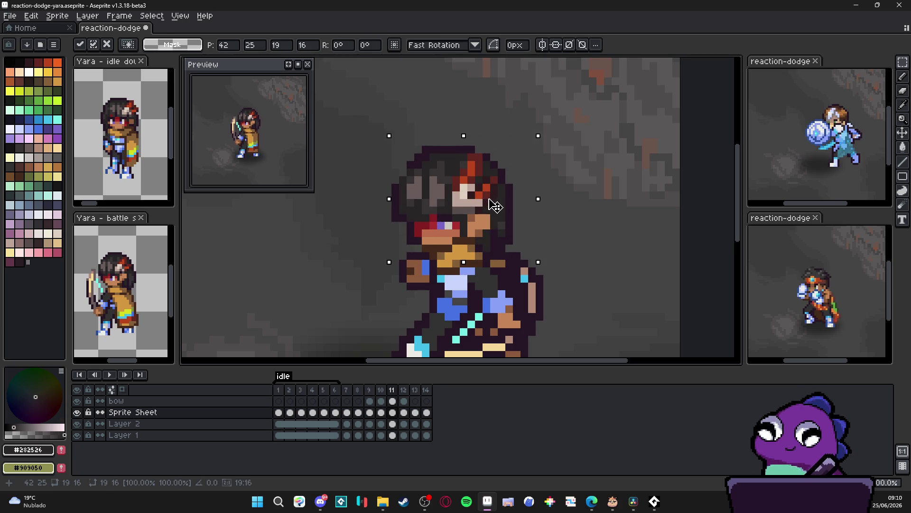
key("Return")
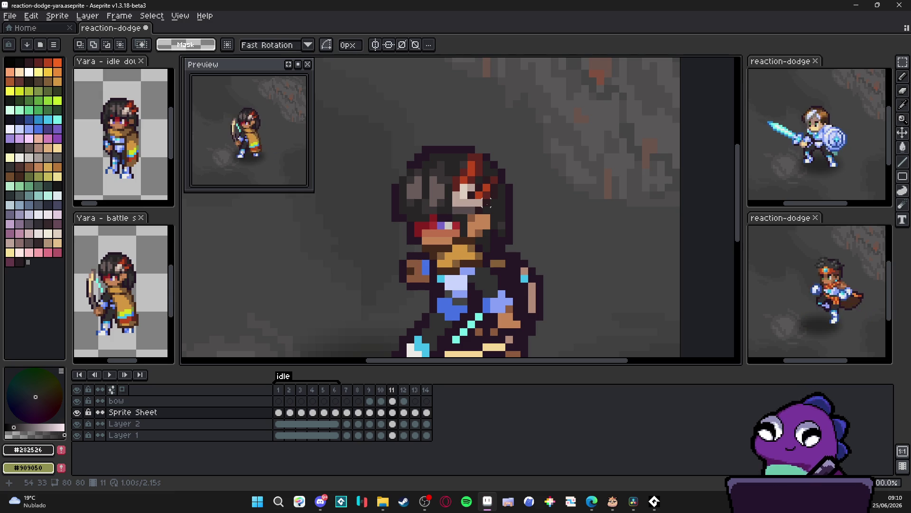
Step: Shift the head up and left, then undo the paste and show frame 7's idle pose
scroll(489, 203, "down", 1)
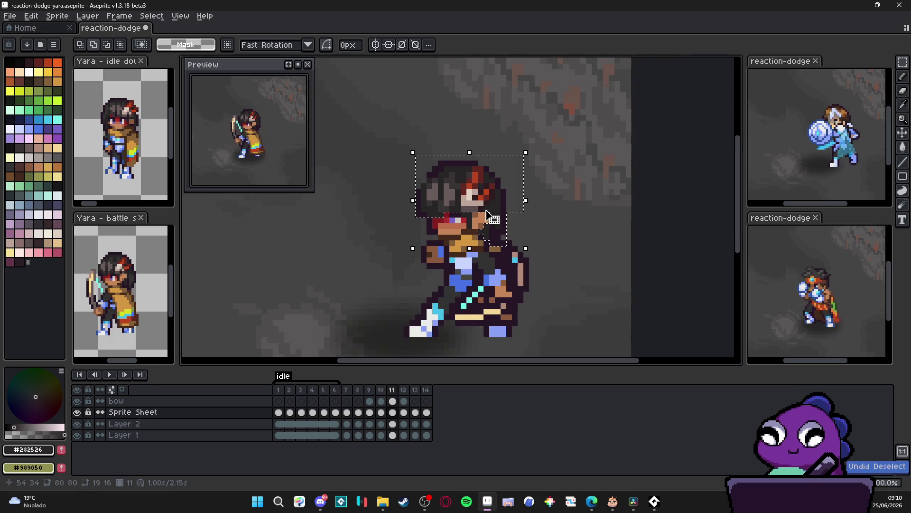
mouse_move(489, 203)
left_mouse_down()
mouse_move(420, 194)
mouse_move(468, 198)
left_mouse_up()
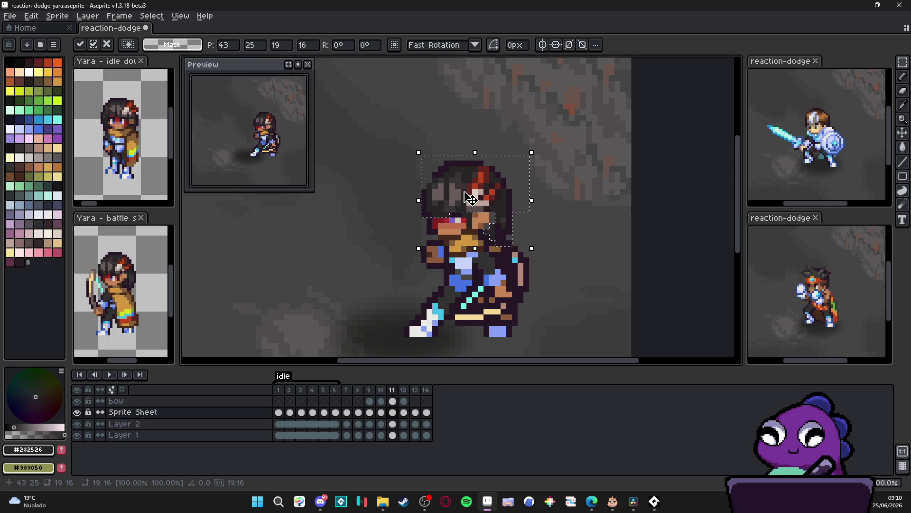
key("Return")
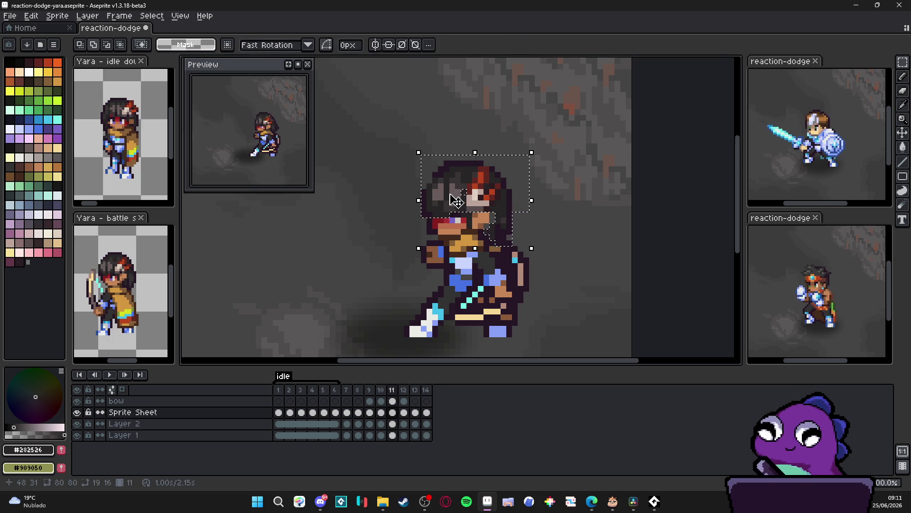
key("ctrl+z")
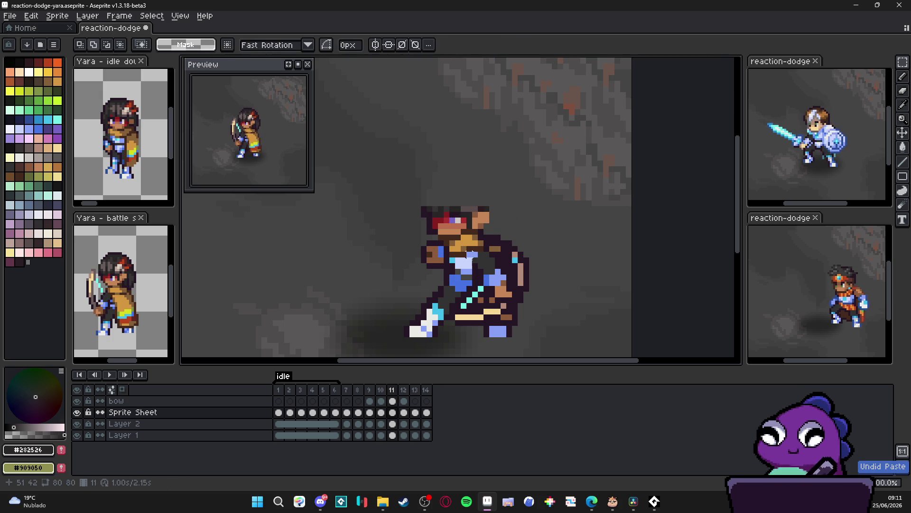
left_click(346, 390)
Step: Select Yara's full head on idle frame 7
key("v")
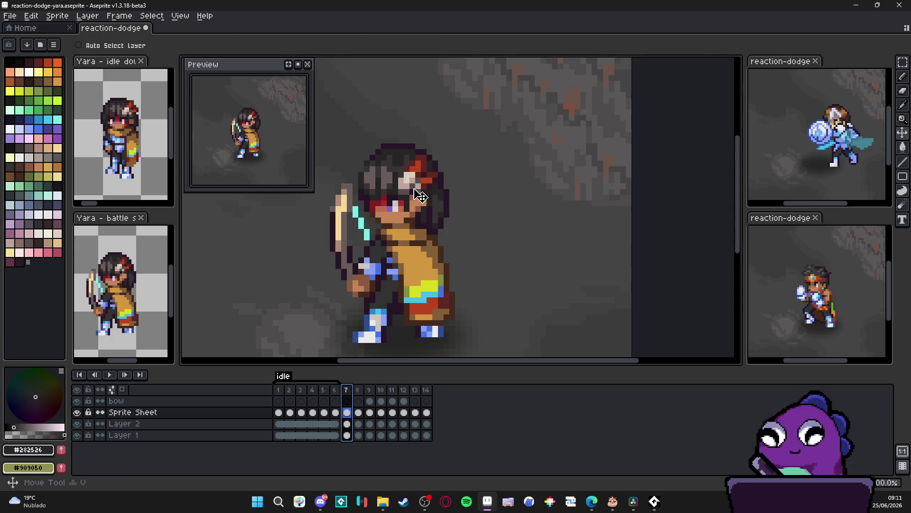
scroll(387, 188, "up", 1)
key("m")
left_click_drag(340, 119, 494, 224)
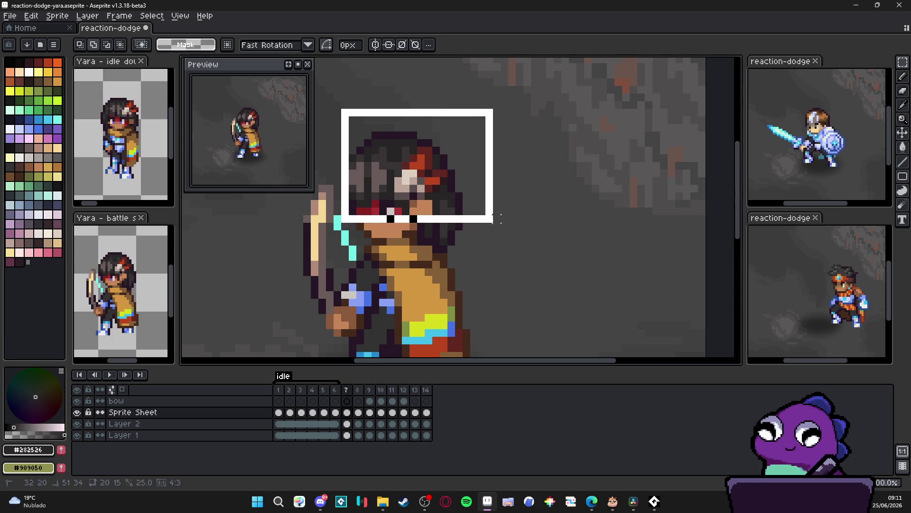
scroll(380, 241, "up", 1)
left_click_drag(342, 146, 599, 221)
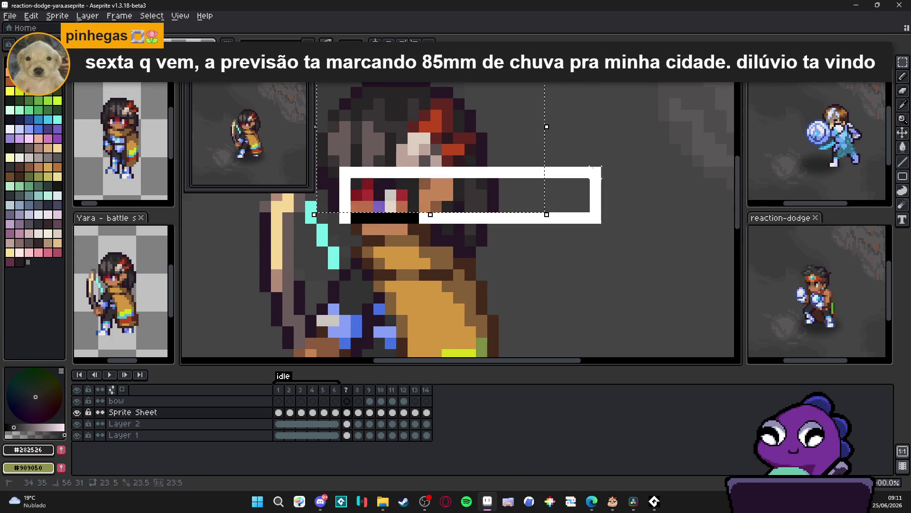
mouse_move(498, 256)
left_mouse_down()
mouse_move(468, 209)
mouse_move(432, 235)
left_mouse_up()
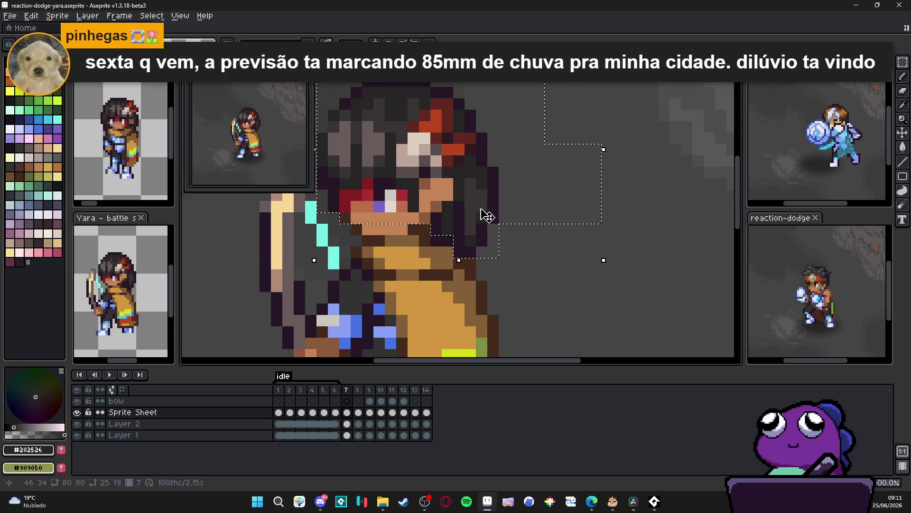
Step: Place the copied head up and to the left on frame 11's crouched body
left_click(393, 390)
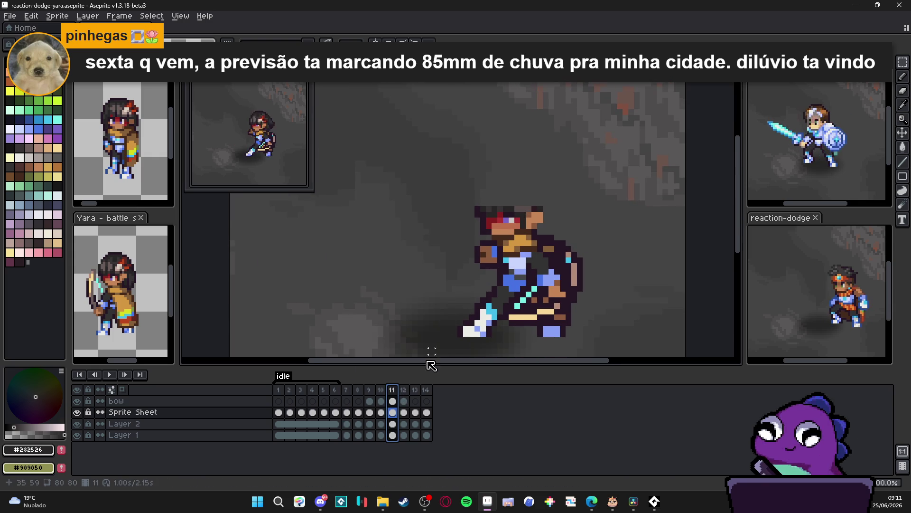
mouse_move(512, 223)
left_mouse_down()
mouse_move(543, 200)
mouse_move(477, 179)
mouse_move(520, 174)
mouse_move(519, 195)
left_mouse_up()
left_click(471, 294)
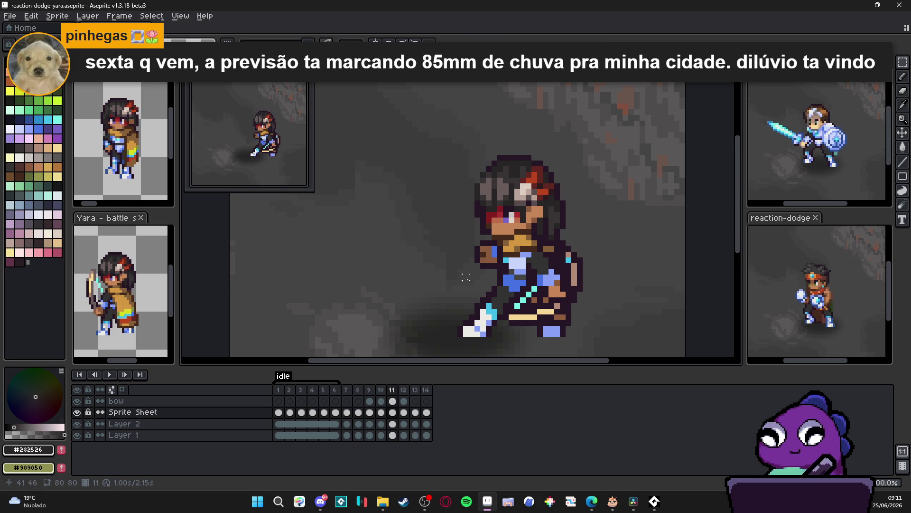
scroll(494, 234, "up", 1)
scroll(494, 237, "down", 2)
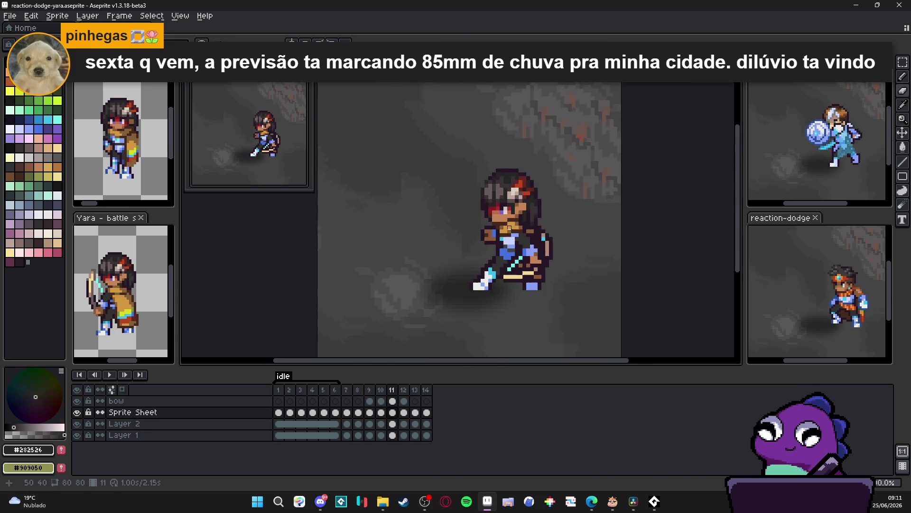
scroll(494, 242, "up", 2)
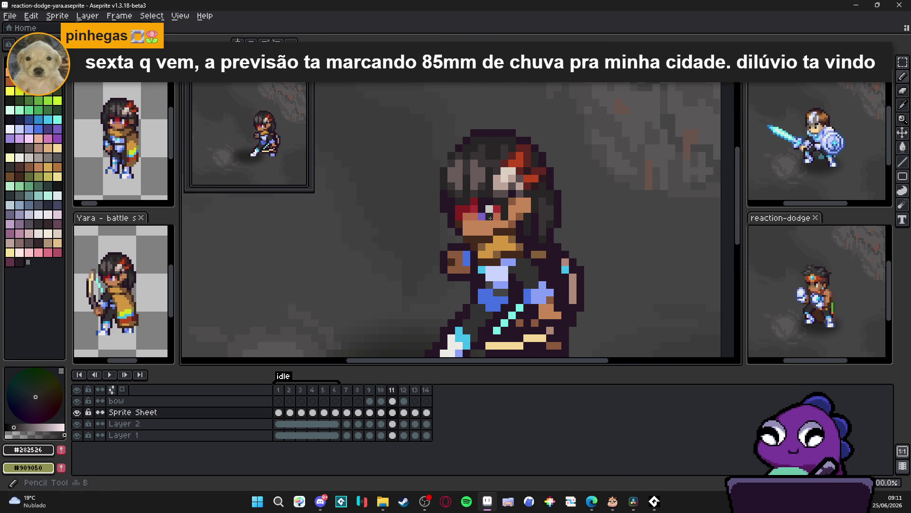
Step: Eyedrop the face colours, ending on the skin tone #bc6c4b
left_click(494, 214, "alt")
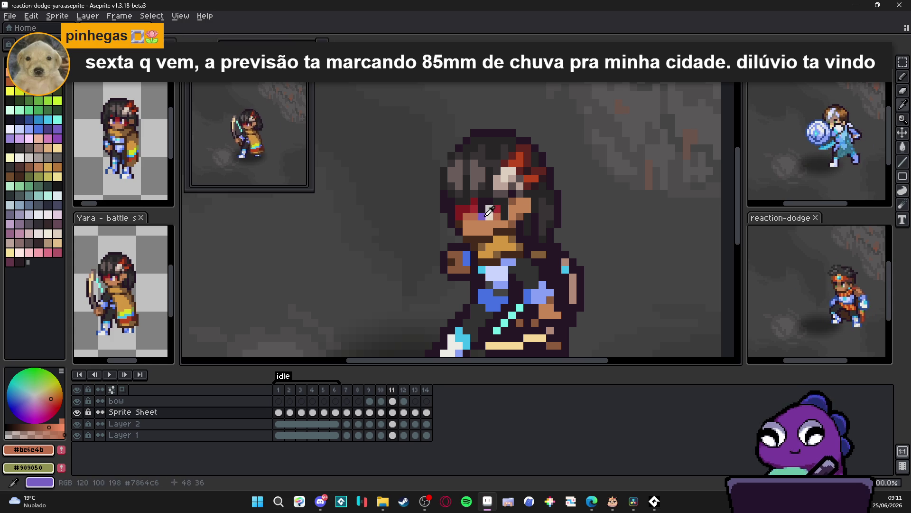
left_click(485, 211, "alt")
left_click(489, 215, "alt")
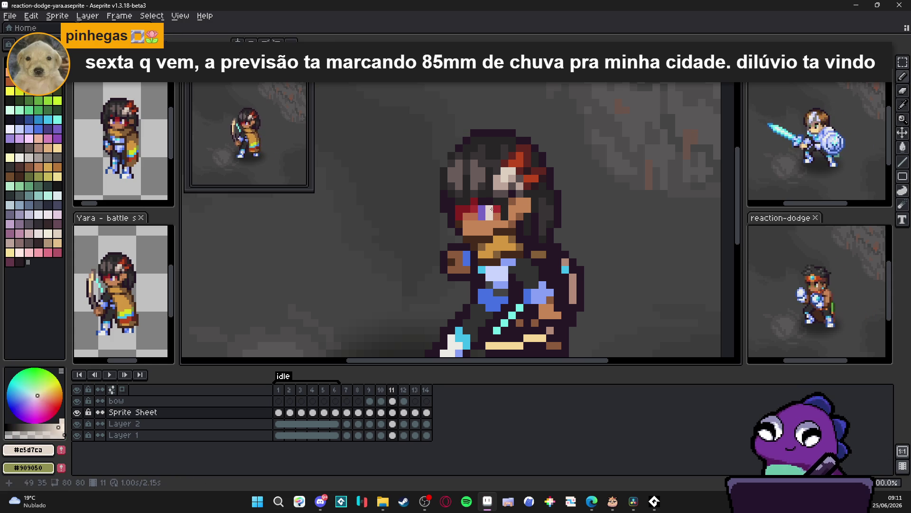
left_click(494, 216, "alt")
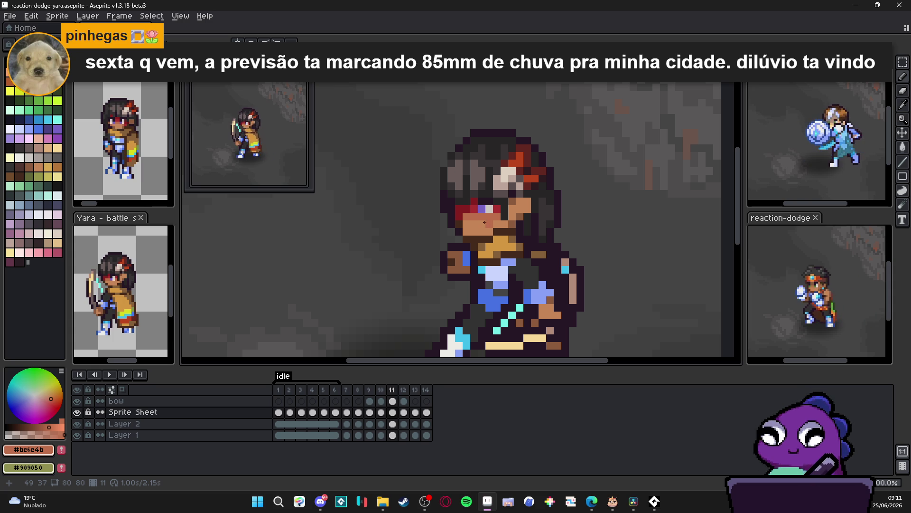
Step: Compare frame 11's head against frames 9, 10 and 12
left_click(381, 390)
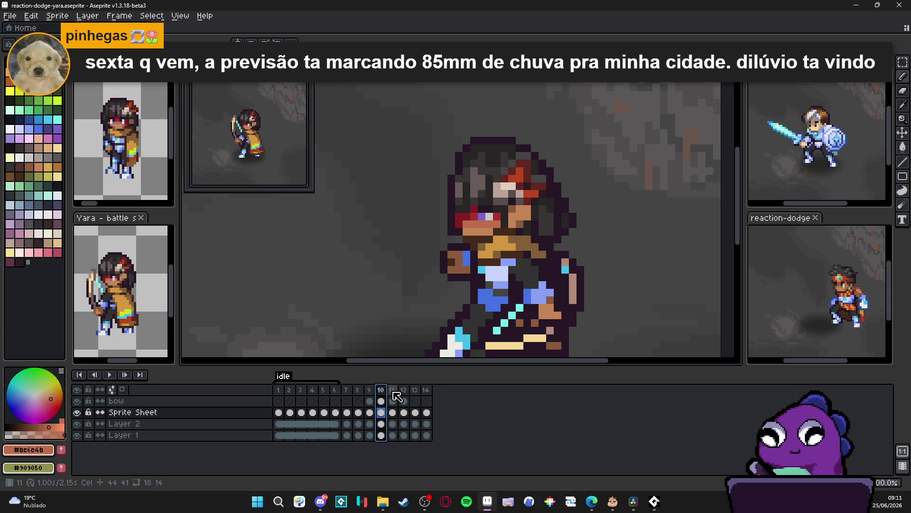
left_click(392, 389)
left_click(403, 390)
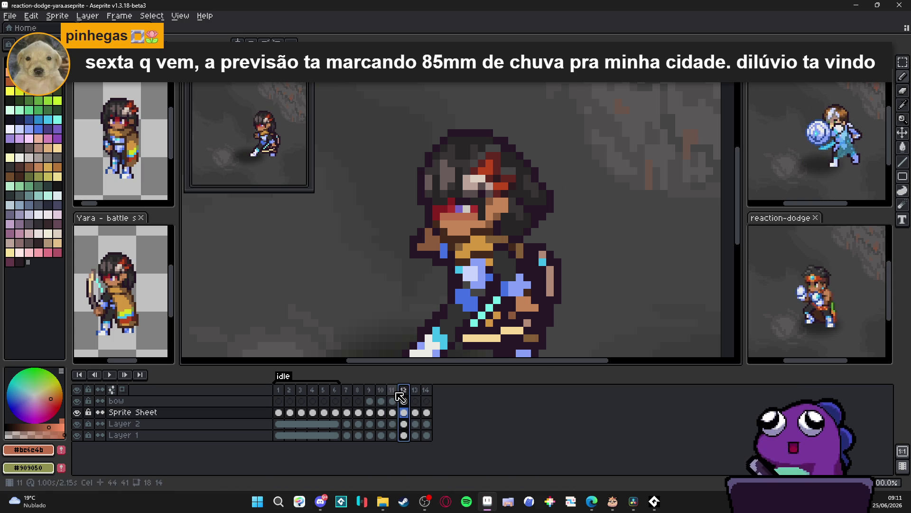
left_click(381, 393)
left_click(371, 393)
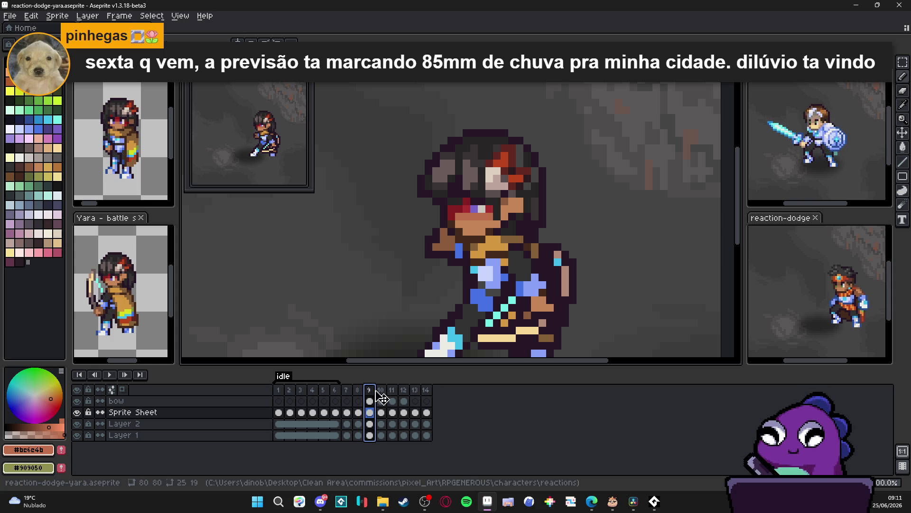
left_click(381, 393)
left_click(392, 390)
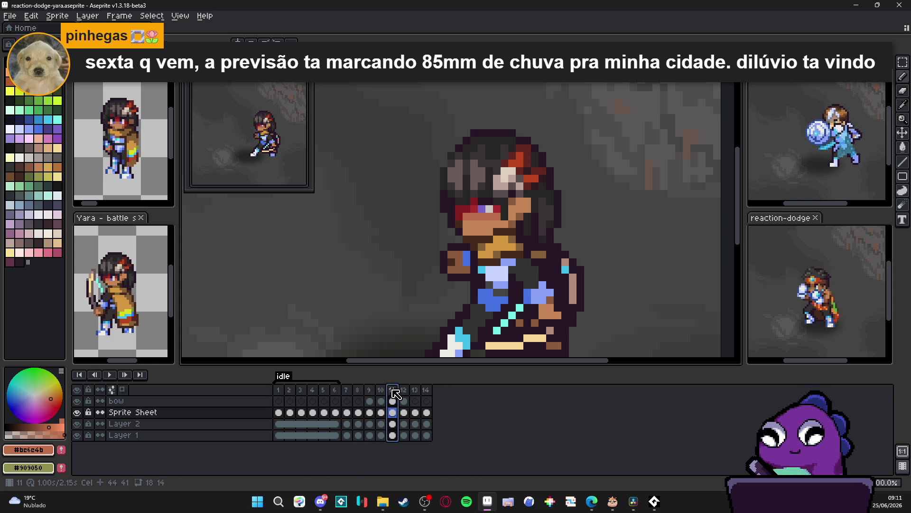
key("v")
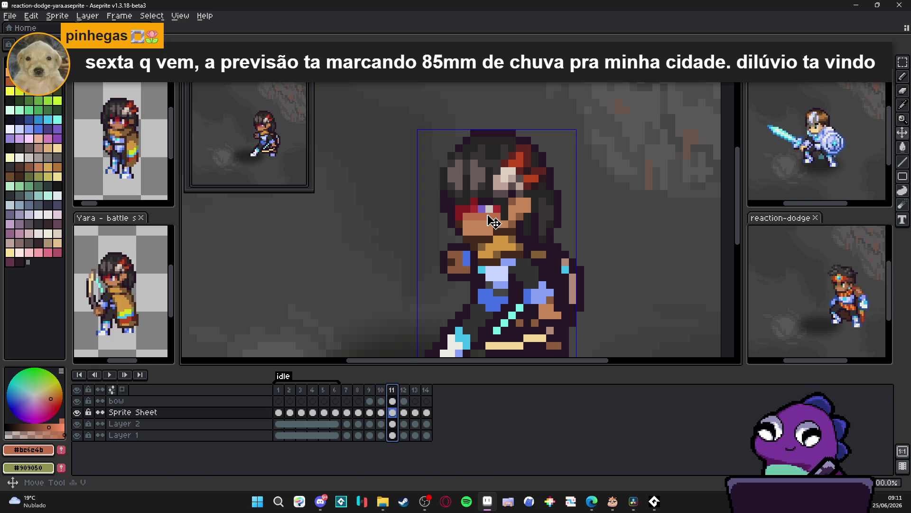
key("Left")
left_click(392, 401)
left_click(381, 401)
left_click(392, 401)
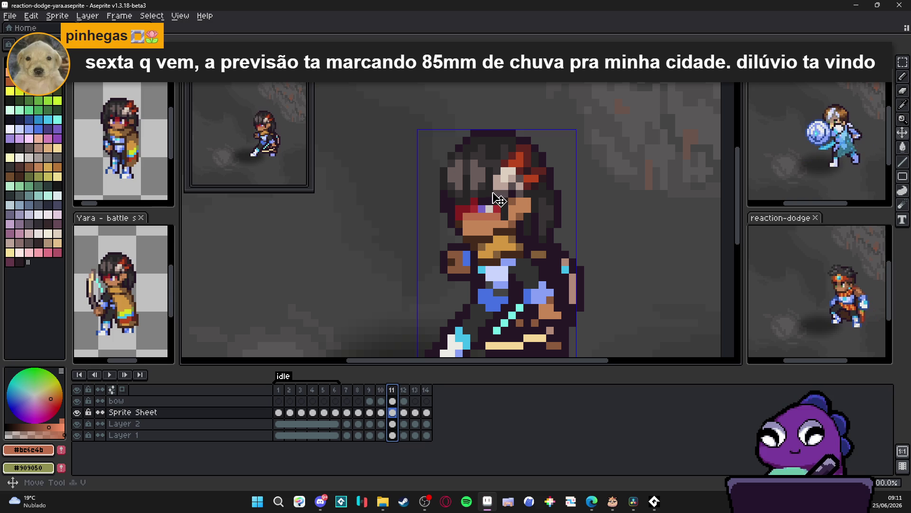
Step: Marquee frame 11's head to check its 27×15 block at 40,22, then deselect and zoom out
key("m")
mouse_move(418, 107)
left_mouse_down()
mouse_move(620, 207)
mouse_move(617, 221)
left_mouse_up()
scroll(617, 221, "up", 3)
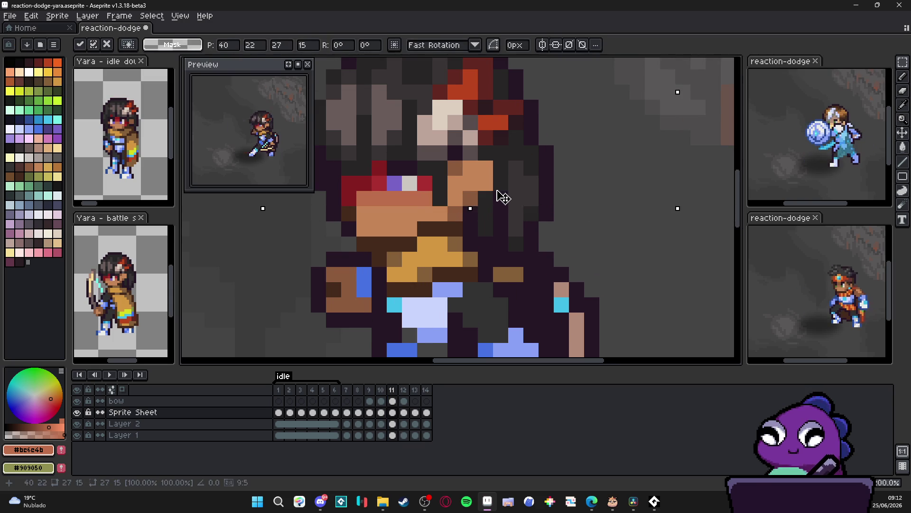
key("ctrl+d")
scroll(502, 199, "down", 1)
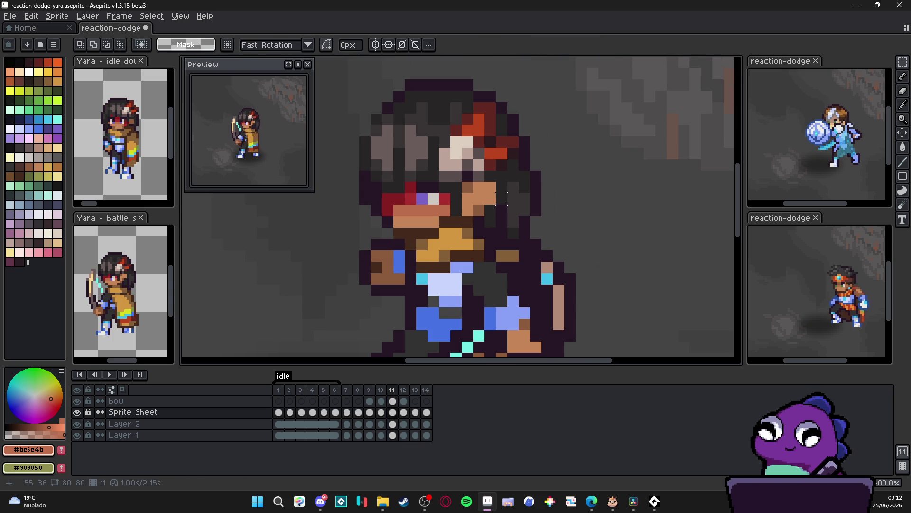
scroll(502, 198, "down", 5)
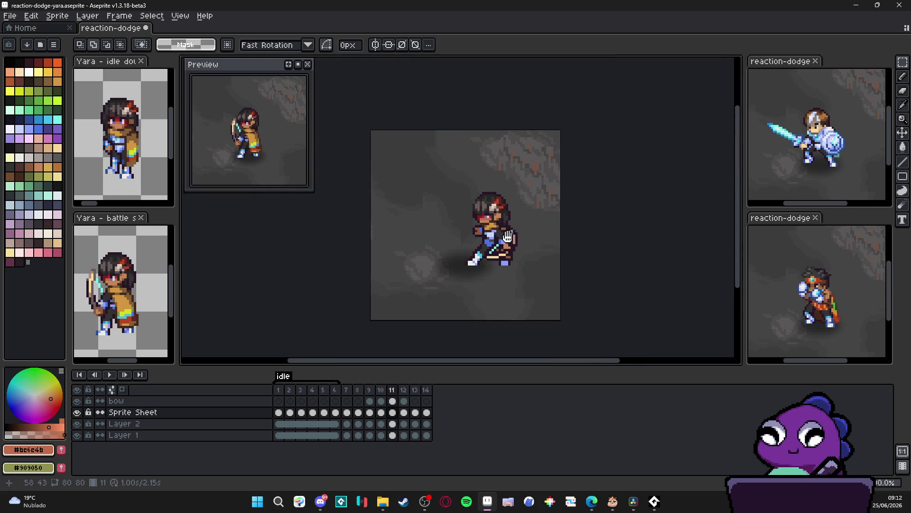
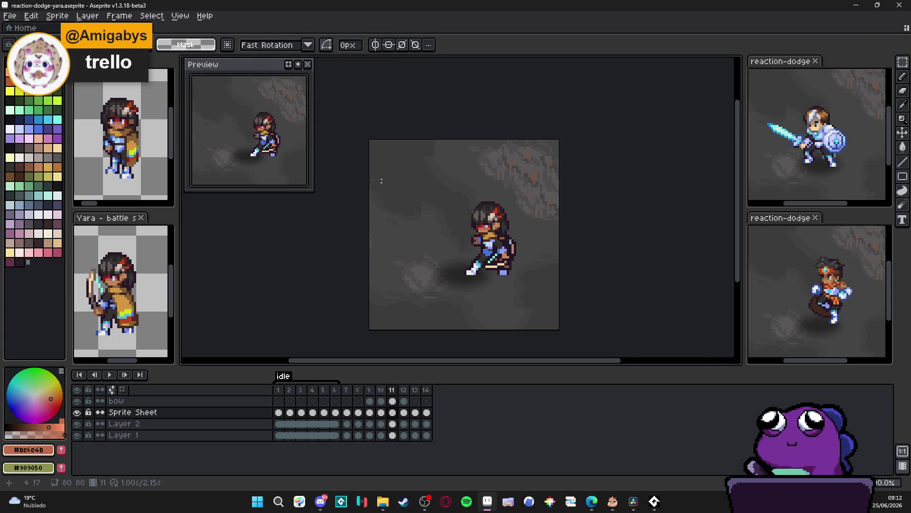
Step: Set frames 8–10 of the animation to an 80 ms duration each
scroll(366, 195, "down", 2)
scroll(381, 193, "up", 2)
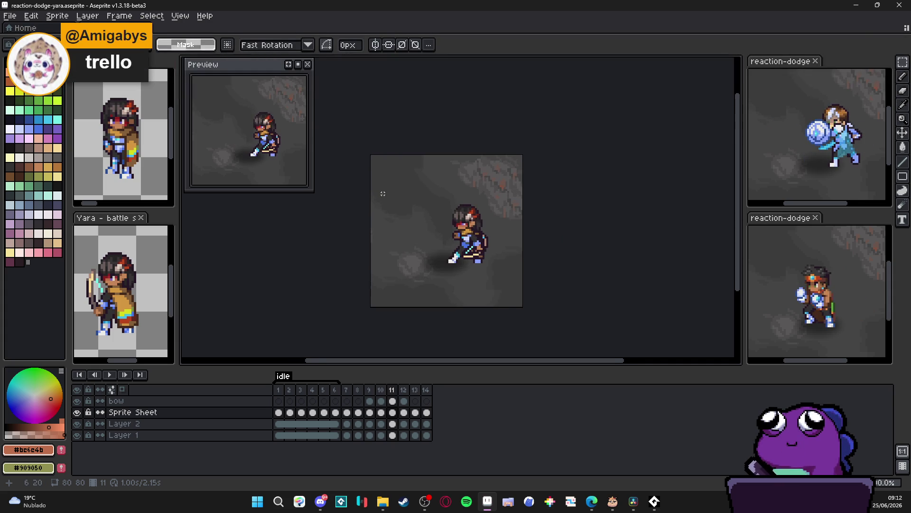
left_click_drag(382, 207, 407, 213)
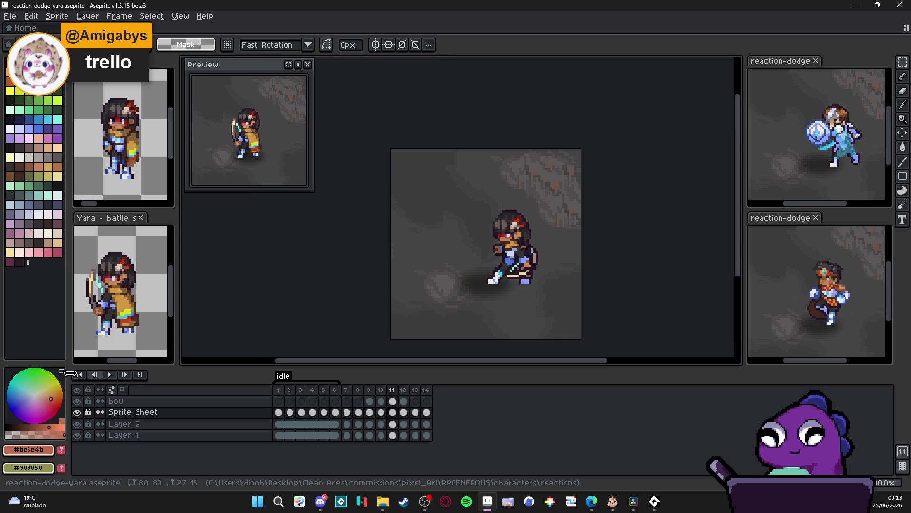
left_click_drag(361, 392, 380, 392)
double_click(382, 393)
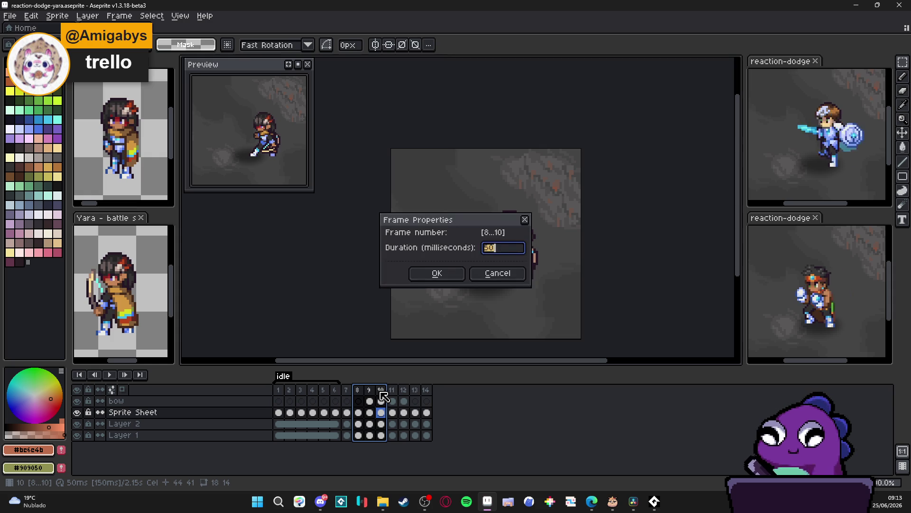
type("80")
key("Return")
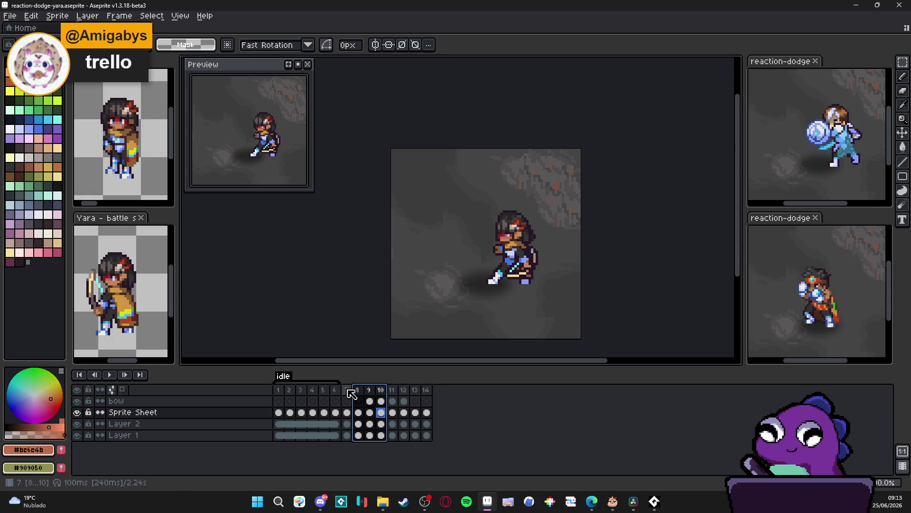
Step: Save the reaction-dodge-yara sprite
key("minus")
key("ctrl+s")
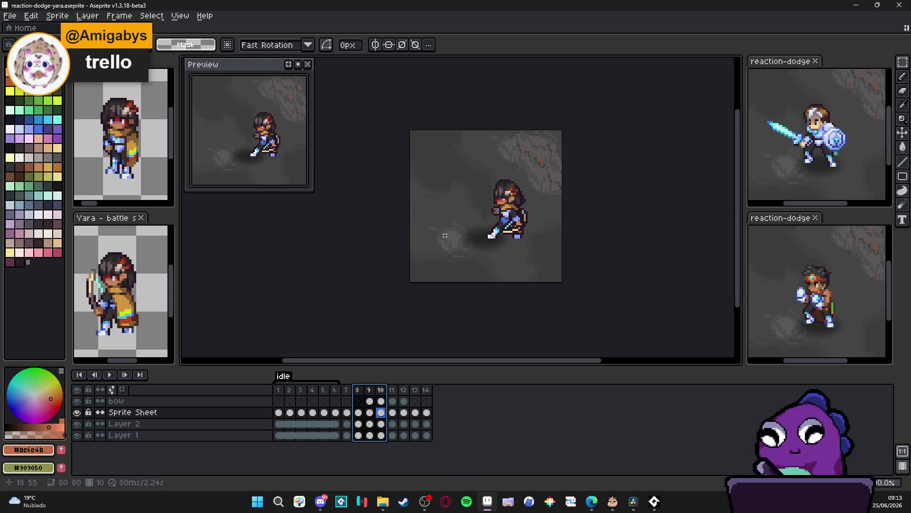
key("ctrl+alt+shift+s")
Step: Export the animation at an enlarged resize percentage as reaction-dodge-yara.gif
left_click(451, 127)
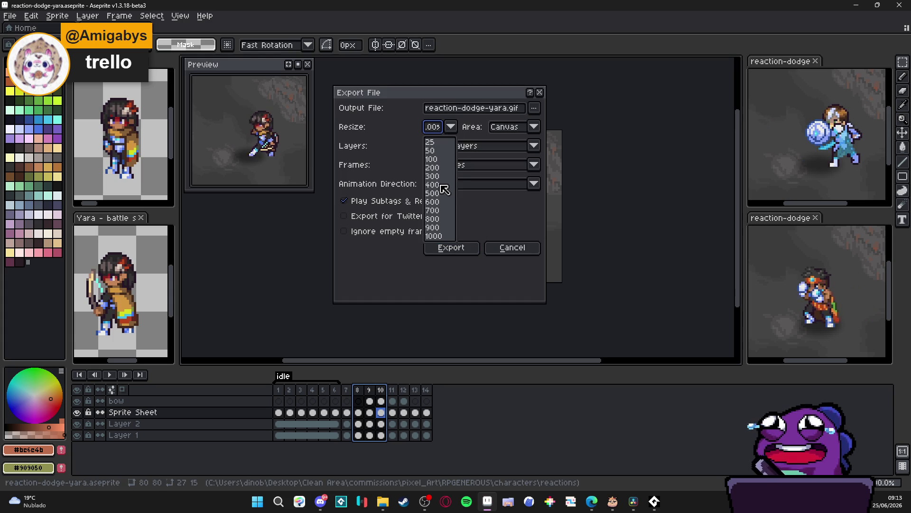
left_click(433, 176)
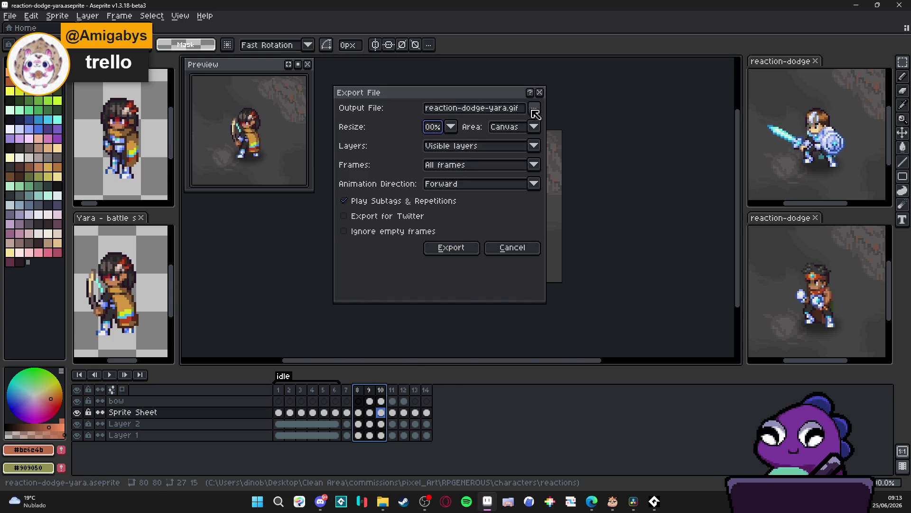
left_click(534, 107)
key("Escape")
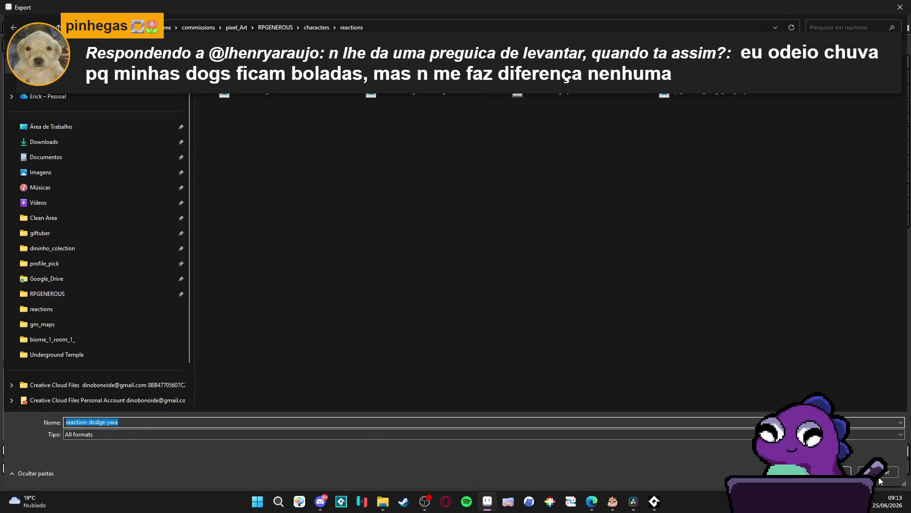
key("Return")
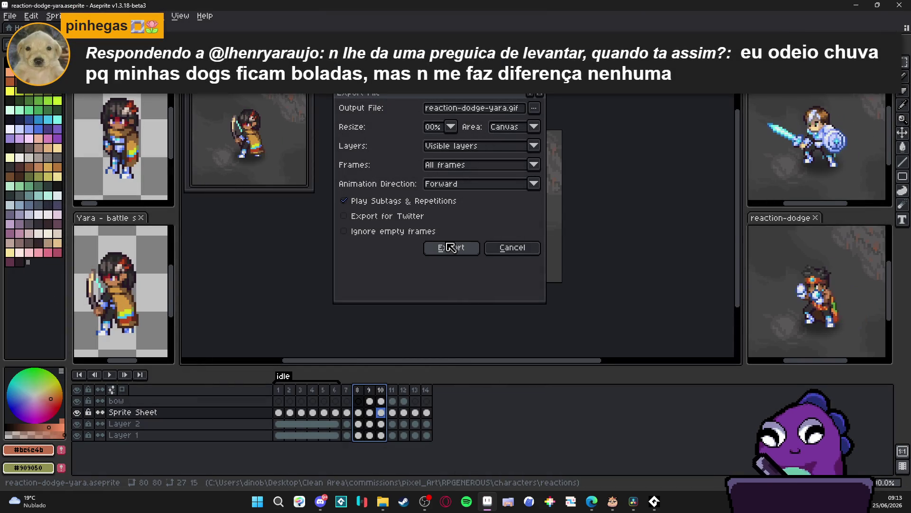
left_click(451, 248)
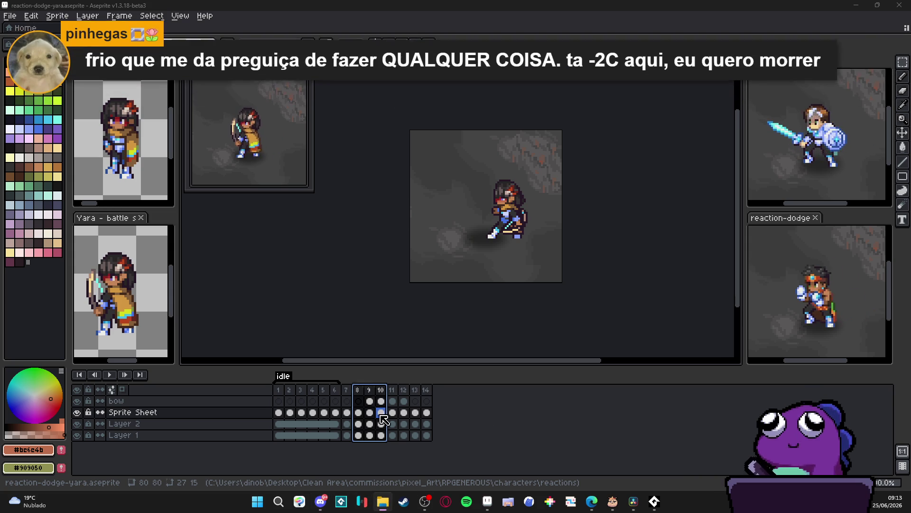
left_click(383, 501)
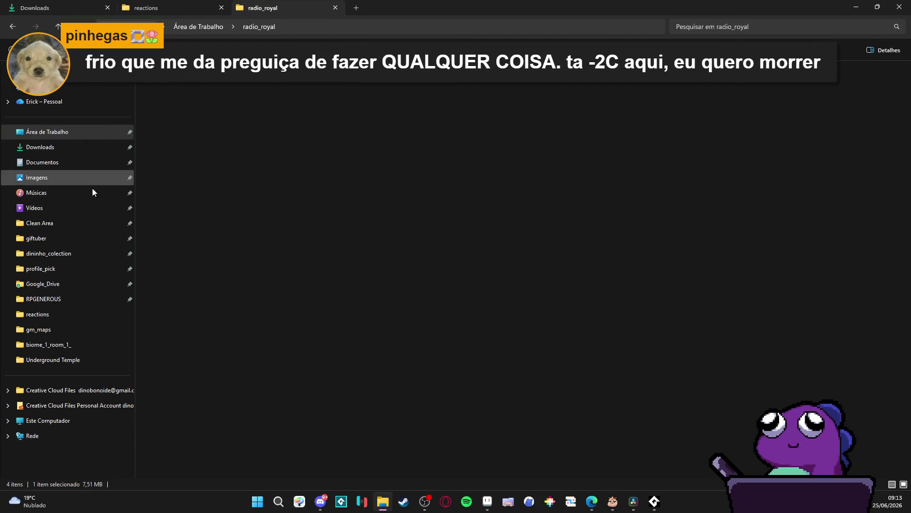
Step: Browse giftuber > RPGENEROUS > reactions, select the reaction-dodge-yara GIF, and return to Aseprite
left_click(70, 238)
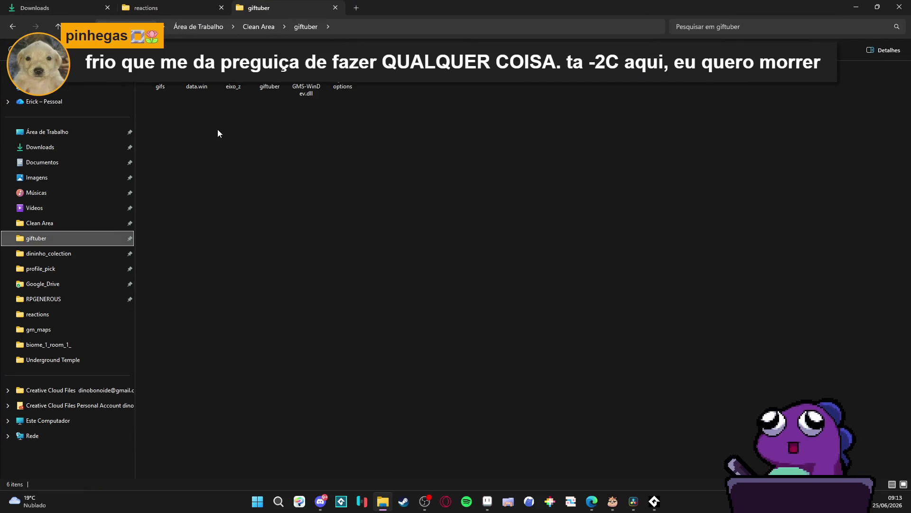
left_click(72, 299)
left_click(146, 8)
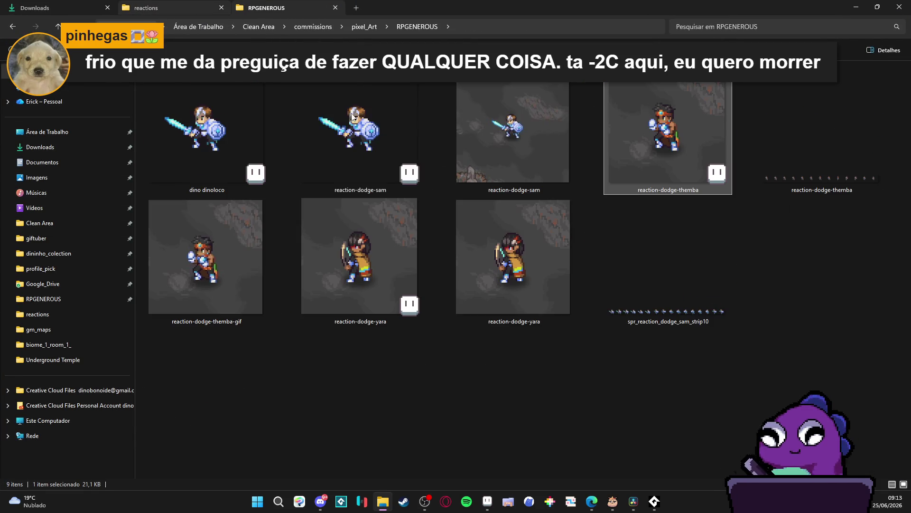
left_click(645, 396)
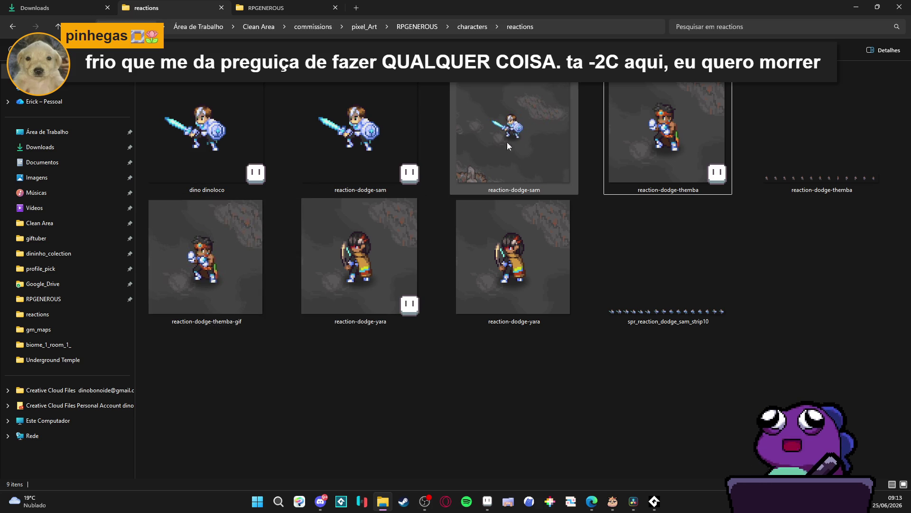
left_click(496, 278)
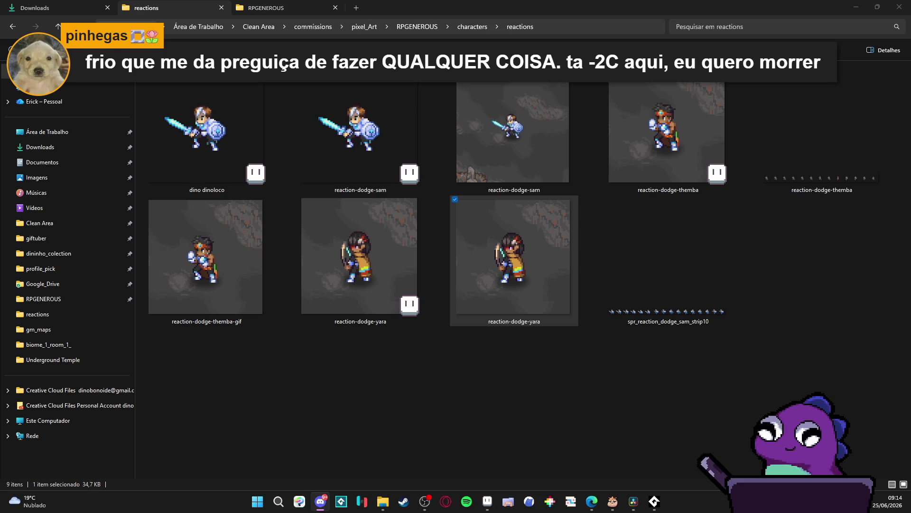
left_click(514, 256)
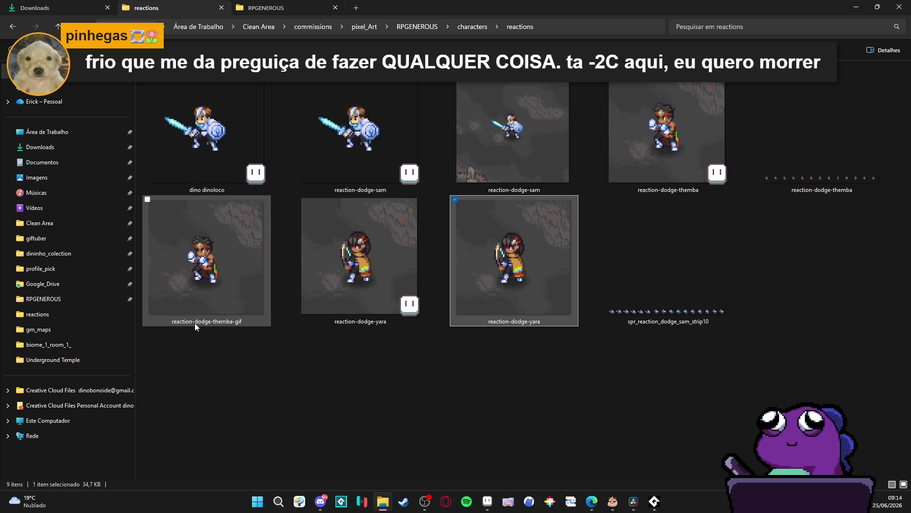
mouse_move(195, 323)
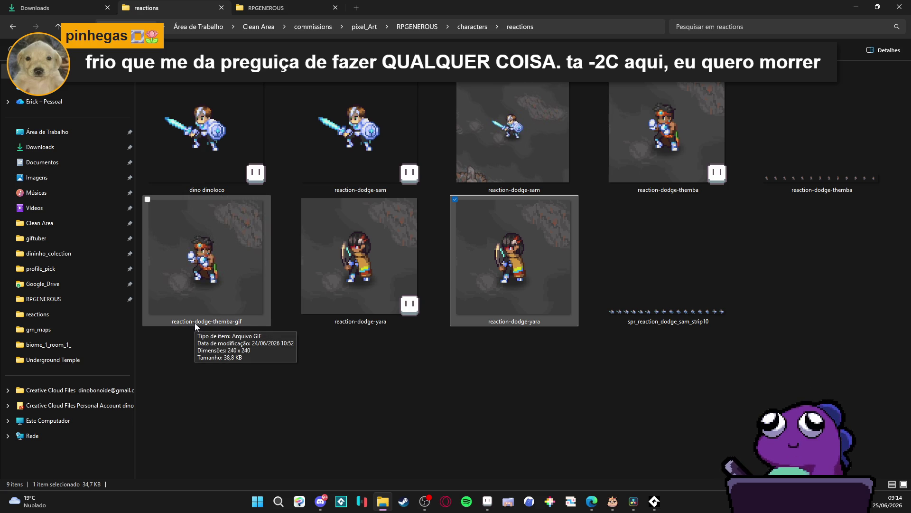
key("Return")
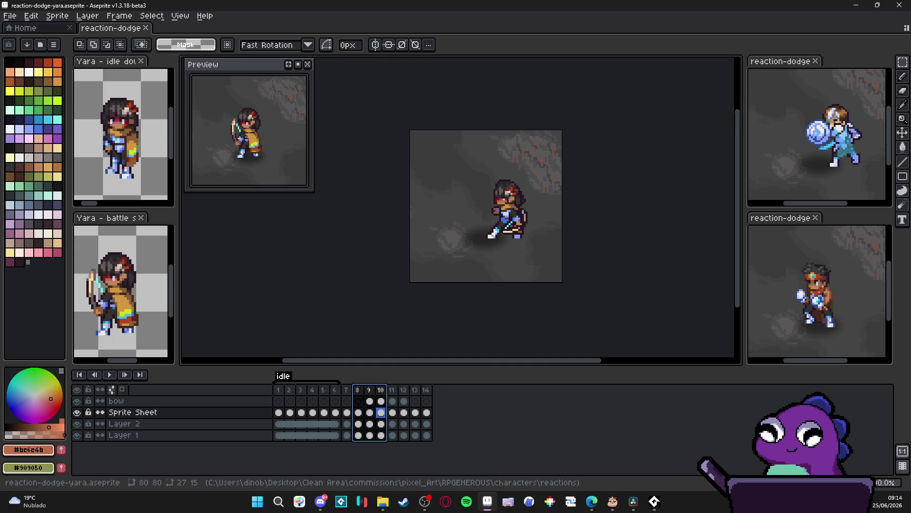
Step: Save the sprite and switch to the eraser tool
key("ctrl+s")
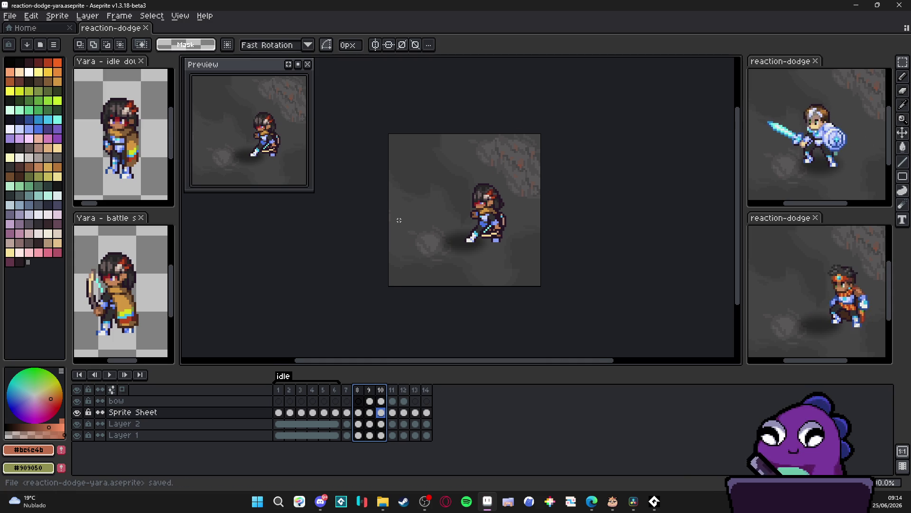
scroll(496, 217, "up", 4)
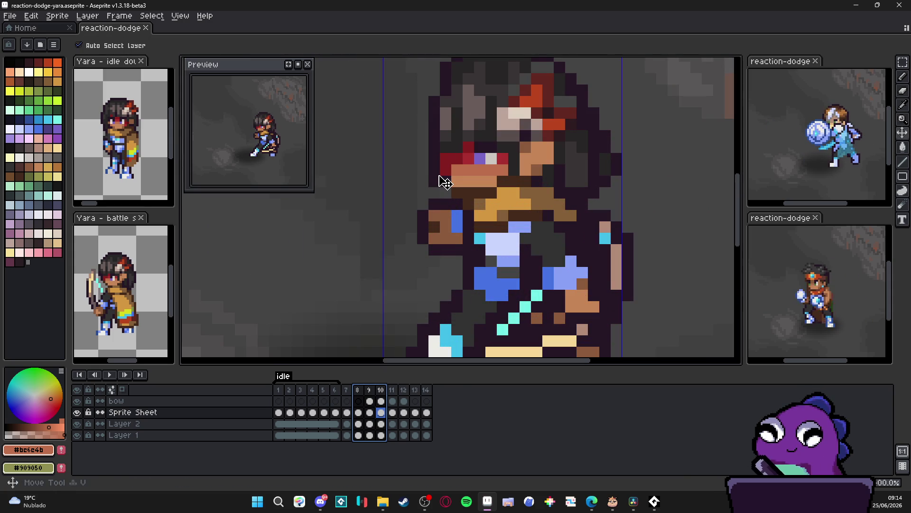
key("Escape")
key("e")
scroll(434, 181, "down", 4)
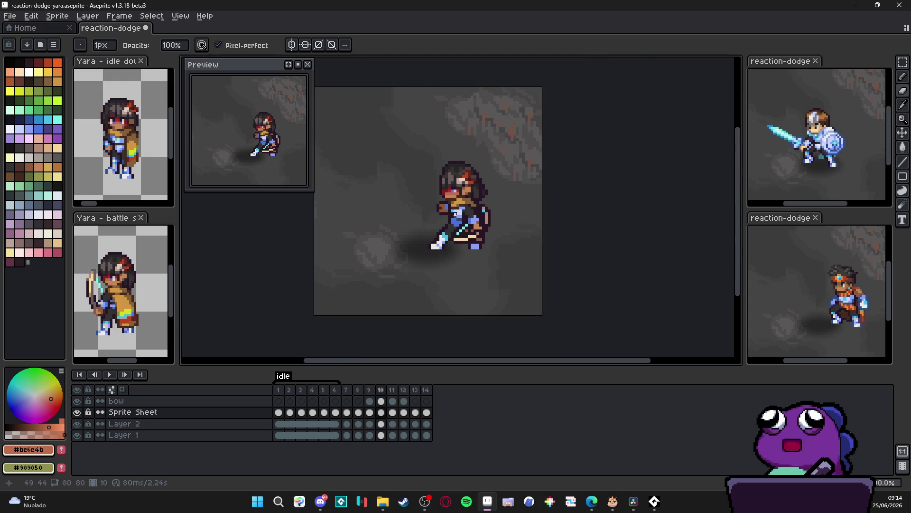
key("ctrl+s")
Step: Step through frames 9, 10, 12, the last bow pose and 7, then save again
left_click(391, 400)
left_click(381, 397)
left_click(370, 392)
left_click(381, 392)
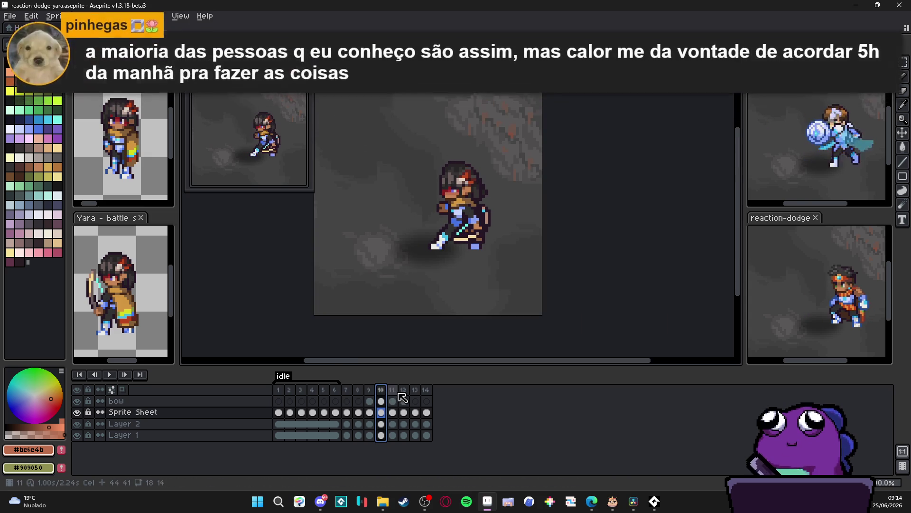
left_click(404, 392)
left_click(416, 393)
left_click(425, 393)
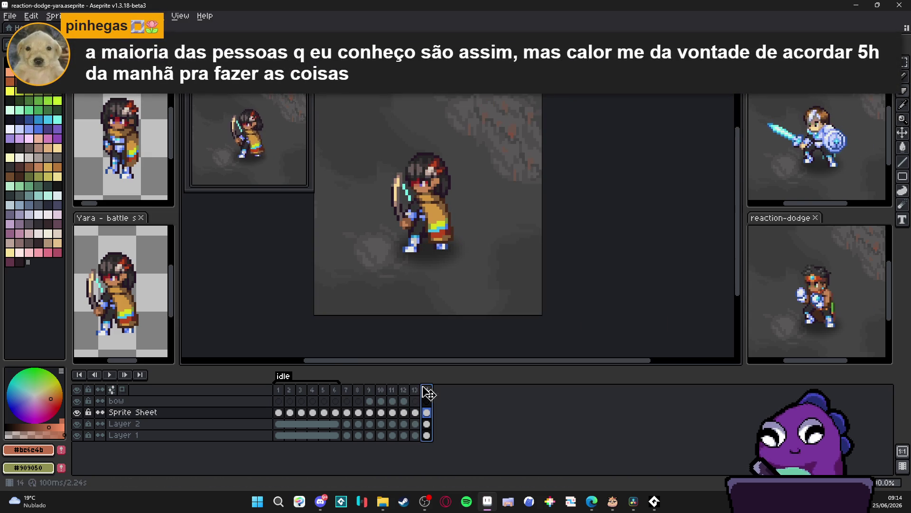
left_click(347, 395)
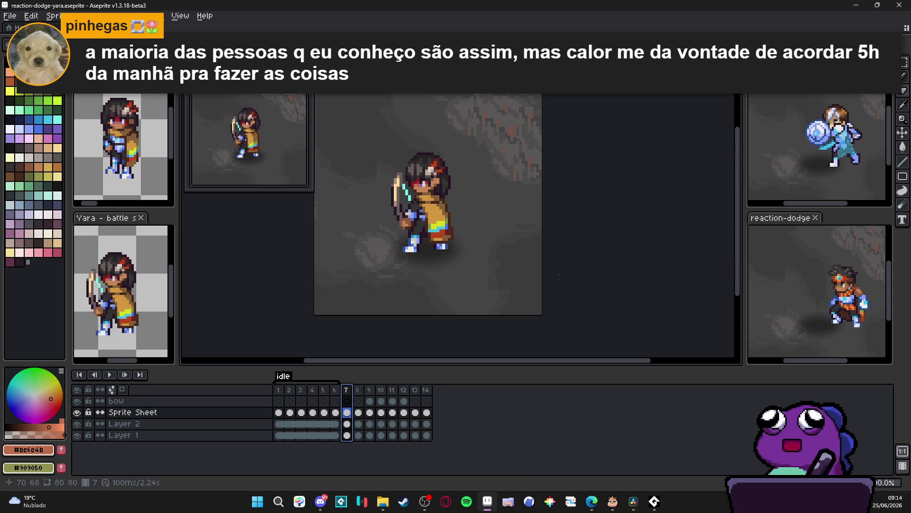
left_click_drag(486, 224, 524, 237)
scroll(520, 242, "down", 1)
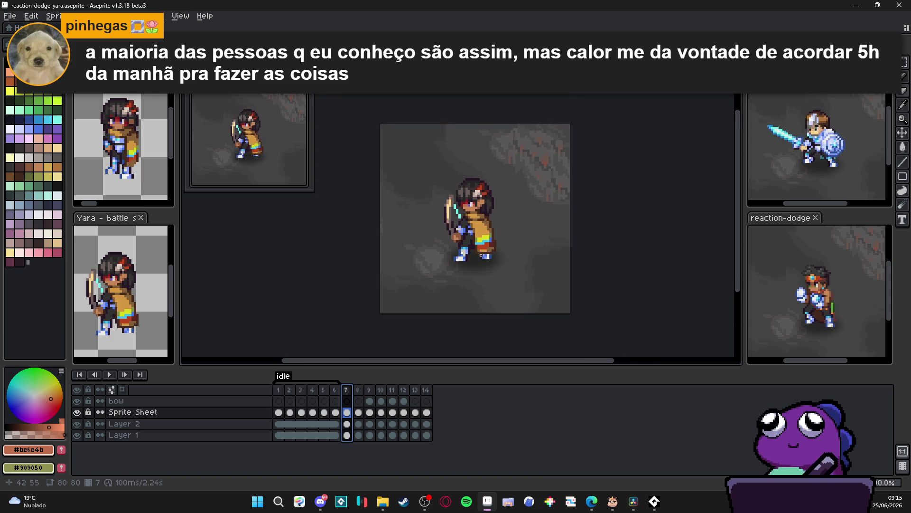
key("ctrl+s")
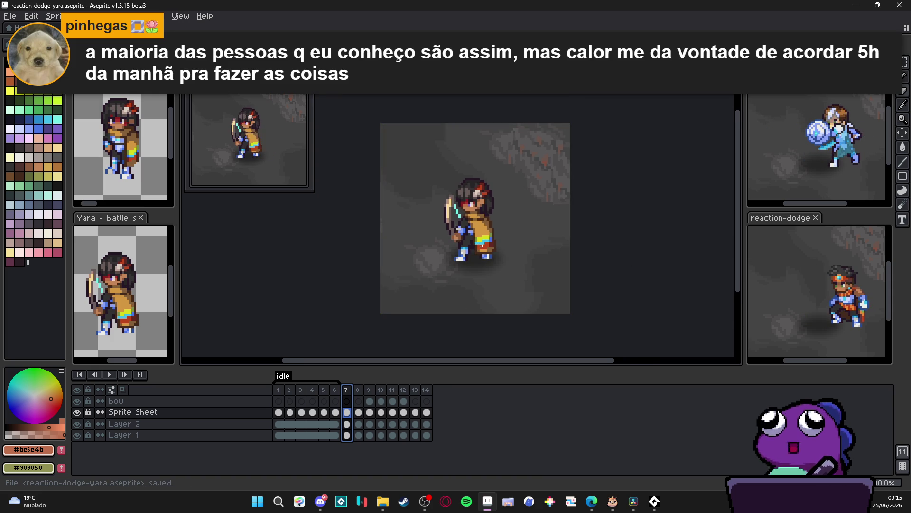
Step: Save reaction-dodge-yara.aseprite repeatedly while frame 7's bow-holding dodge pose is shown
scroll(471, 239, "up", 1)
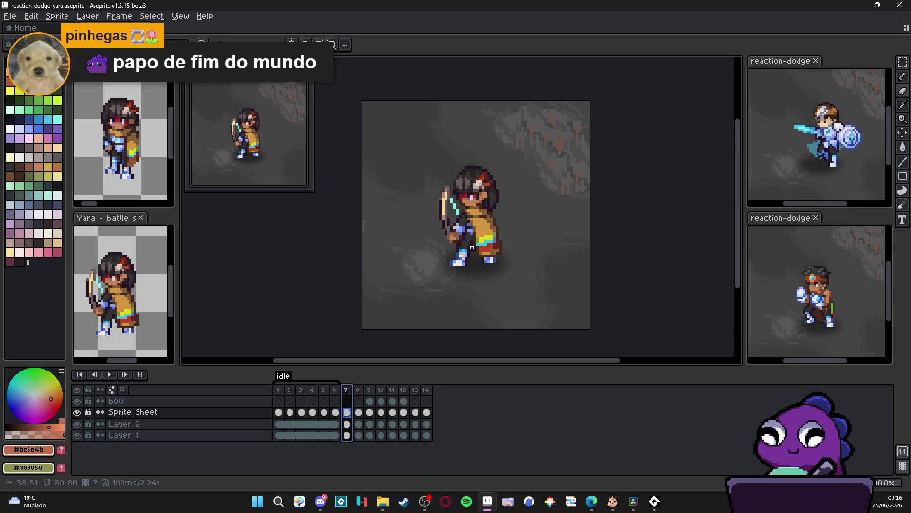
key("ctrl+s")
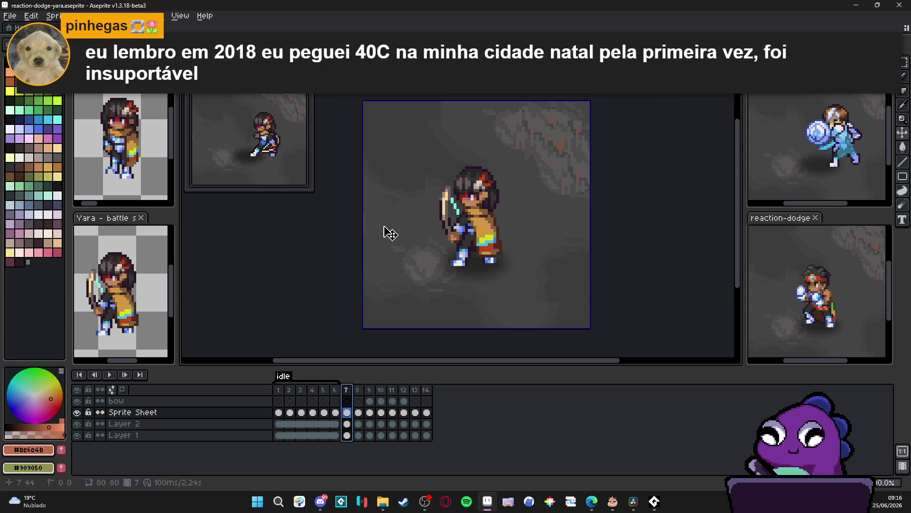
key("ctrl+s")
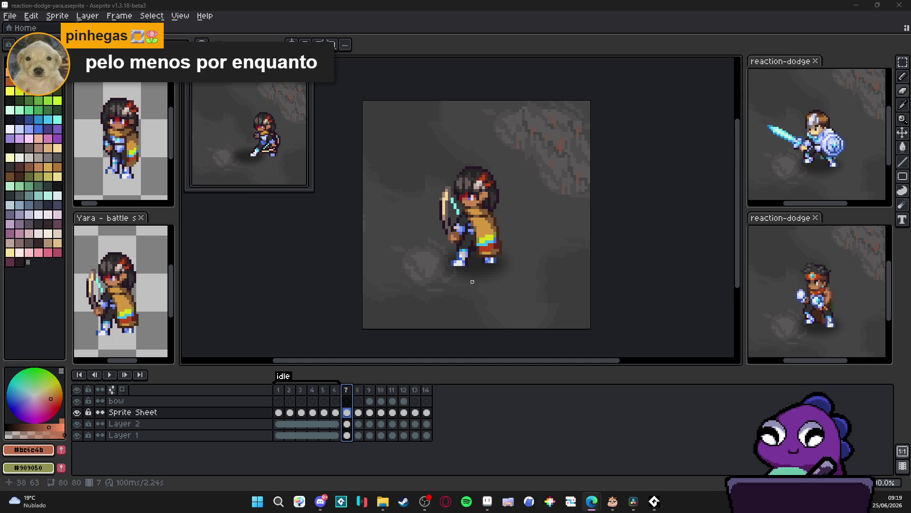
left_click_drag(485, 277, 486, 275)
key("ctrl+s")
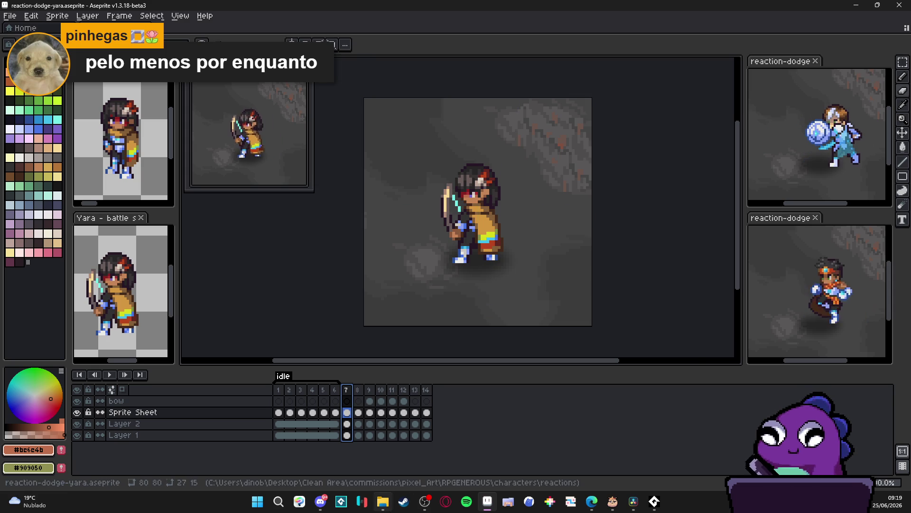
Step: Navigate File Explorer to characters > reactions and open dino dinoloco in Aseprite
left_click(383, 501)
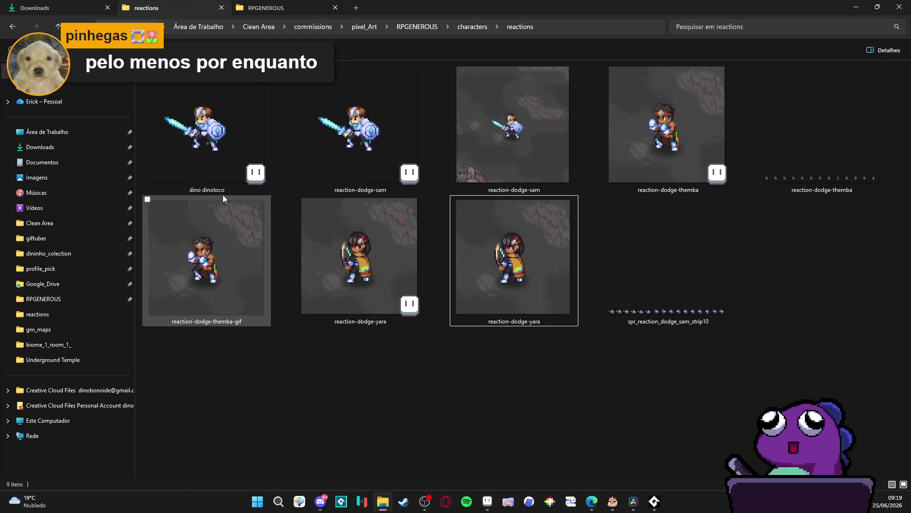
left_click(275, 8)
left_click(171, 8)
left_click(94, 6)
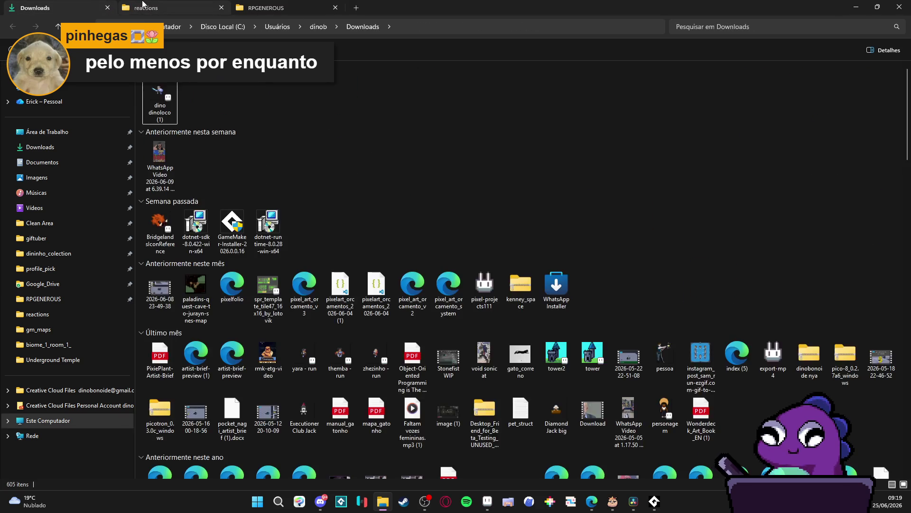
left_click(143, 8)
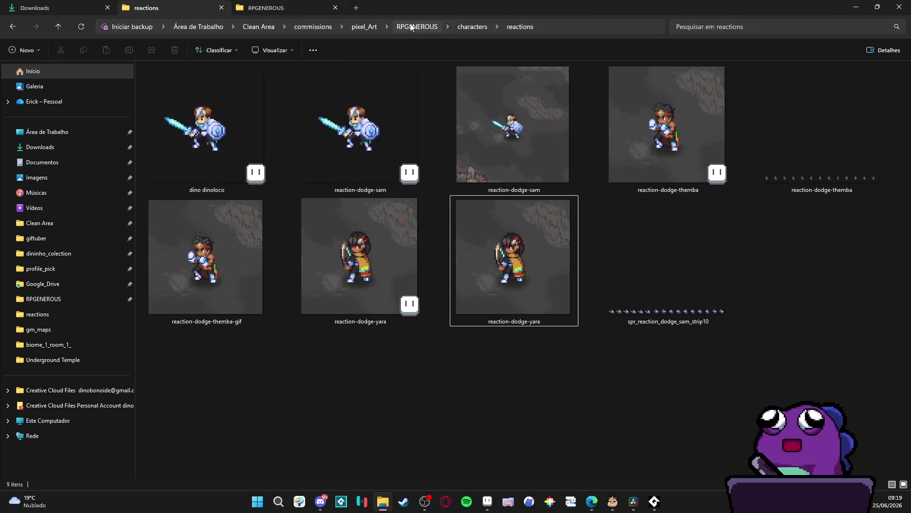
left_click(472, 26)
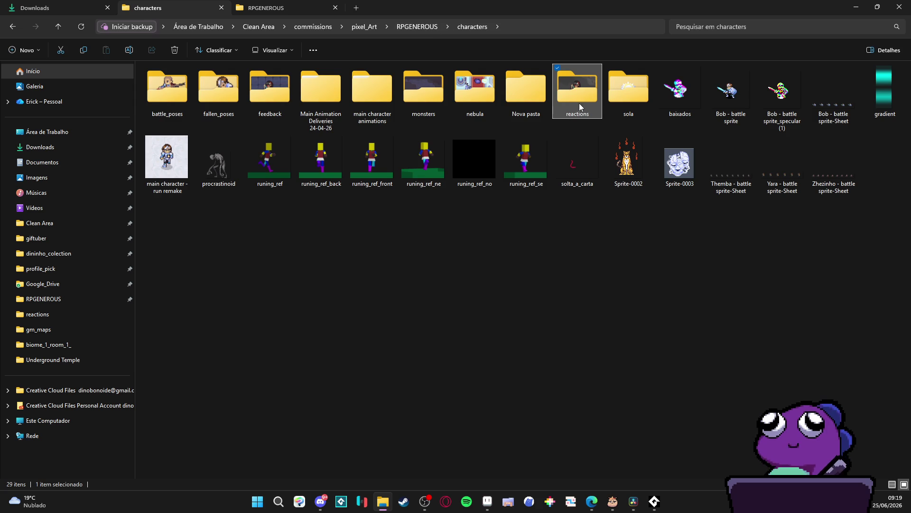
double_click(578, 88)
double_click(189, 95)
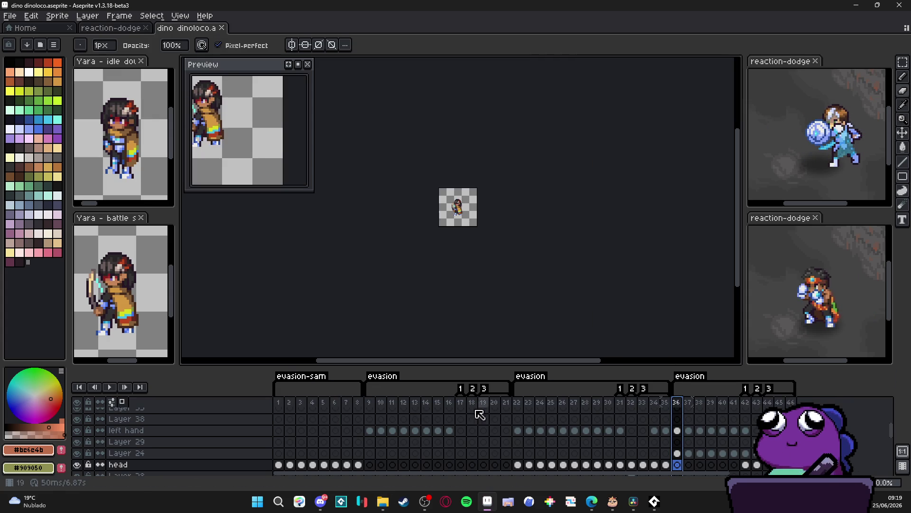
Step: Rename the frames 22–35 tag from 'evasion' to 'evasion-zeh'
left_click(370, 402)
left_click(518, 403)
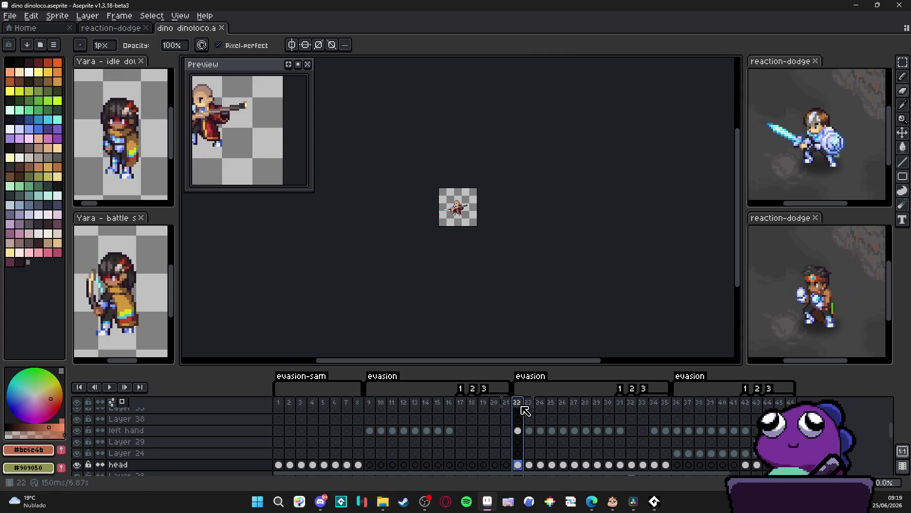
double_click(531, 376)
key("End")
type("-zeh")
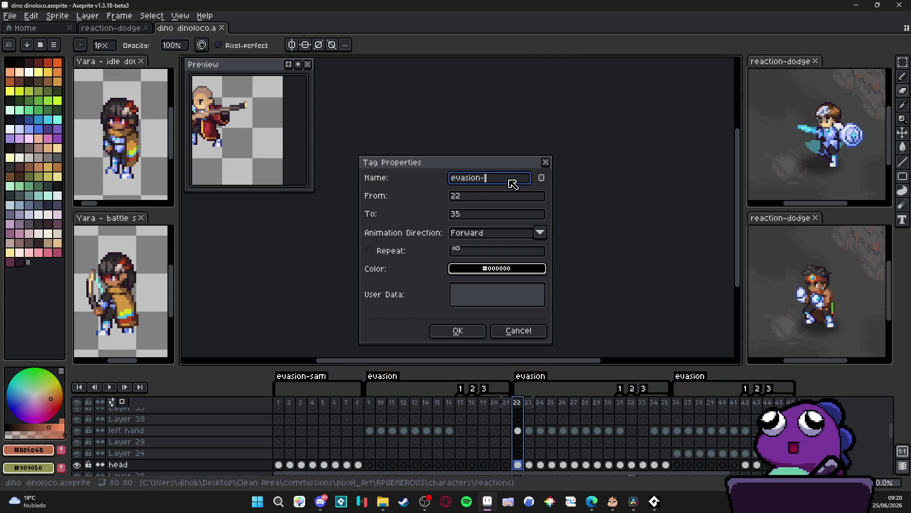
left_click(474, 330)
key("plus")
key("plus")
key("plus")
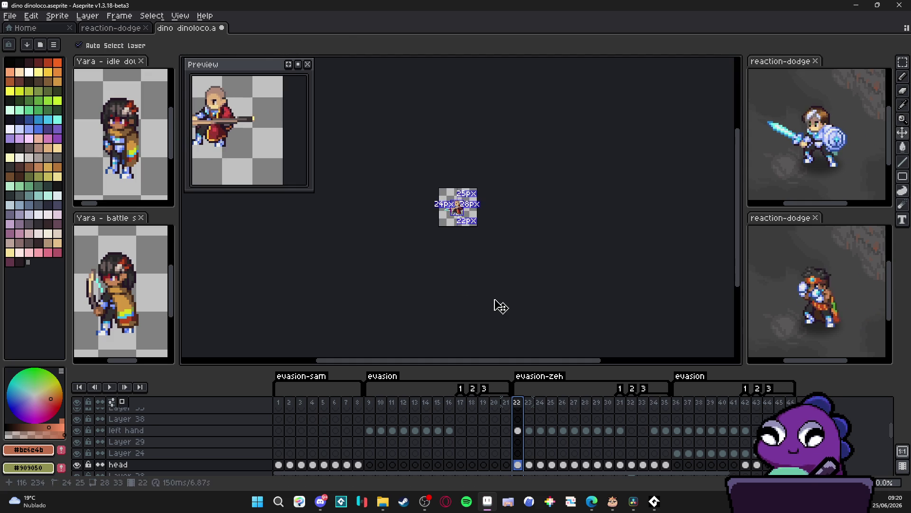
key("ctrl+e")
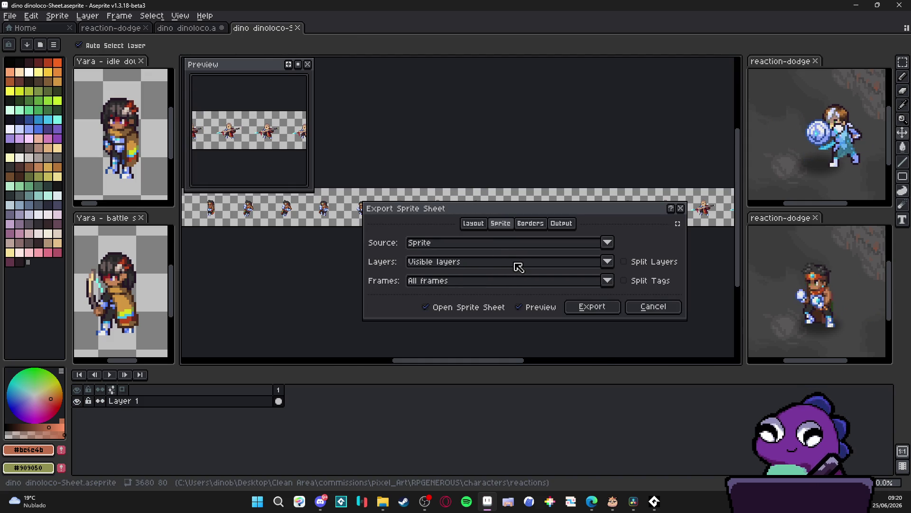
Step: Export only the evasion-zeh tag's 14 frames as the horizontal dino dinoloco-Sheet strip
left_click(607, 280)
left_click(466, 359)
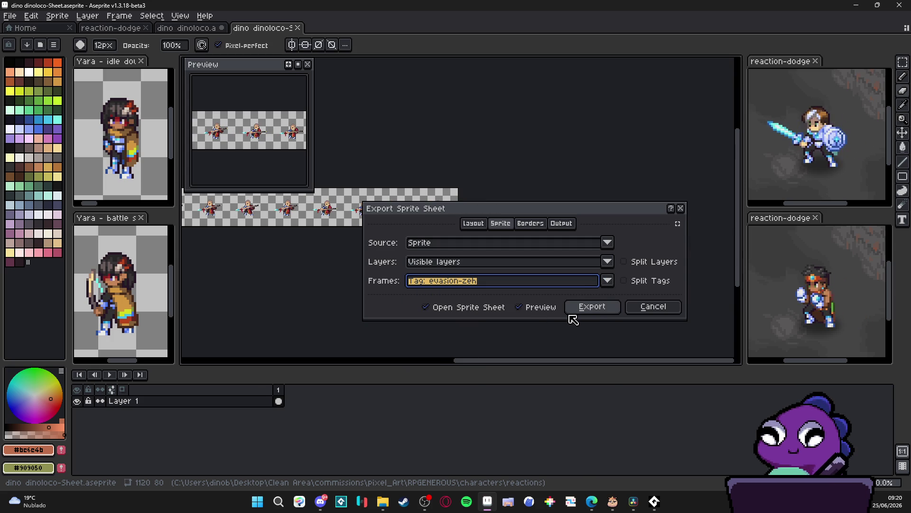
left_click(474, 224)
left_click(498, 225)
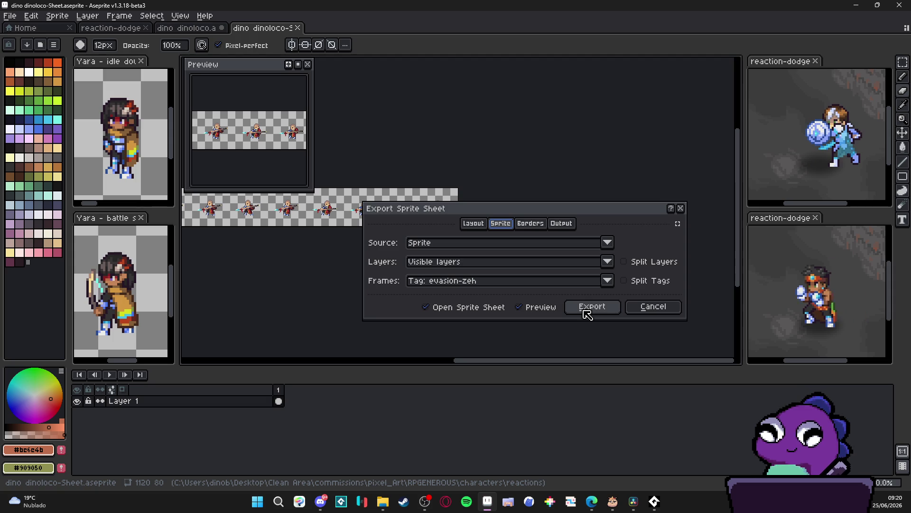
left_click(588, 308)
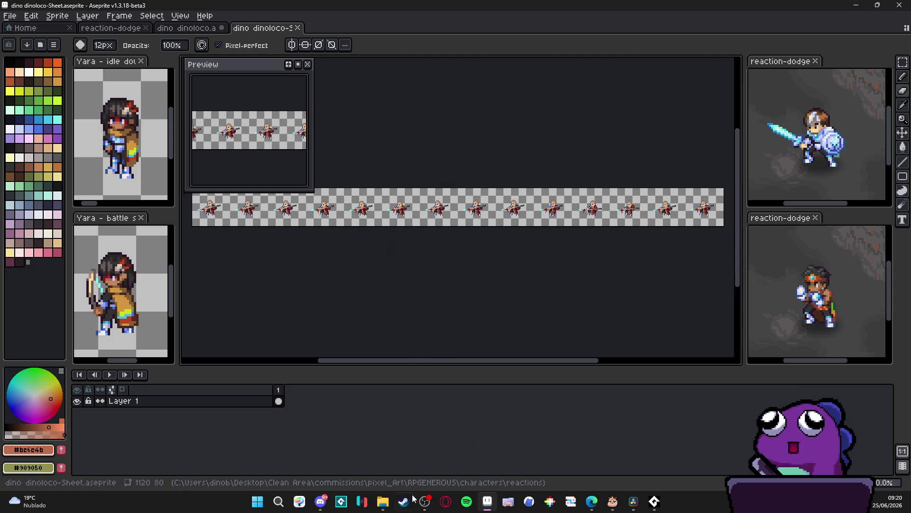
left_click(382, 502)
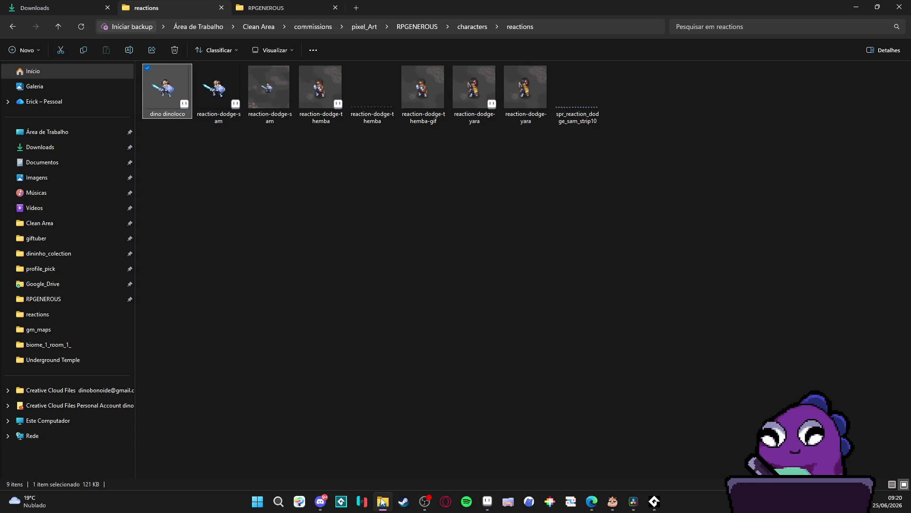
left_click(383, 502)
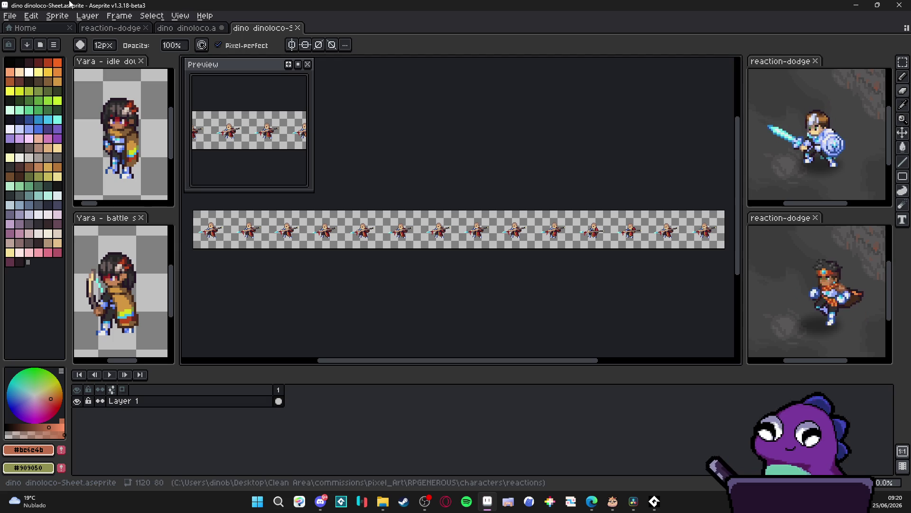
left_click(13, 17)
Step: Import dino dinoloco-Sheet as a sprite sheet with Rows 0, giving 14 frames of 80×80
mouse_move(27, 130)
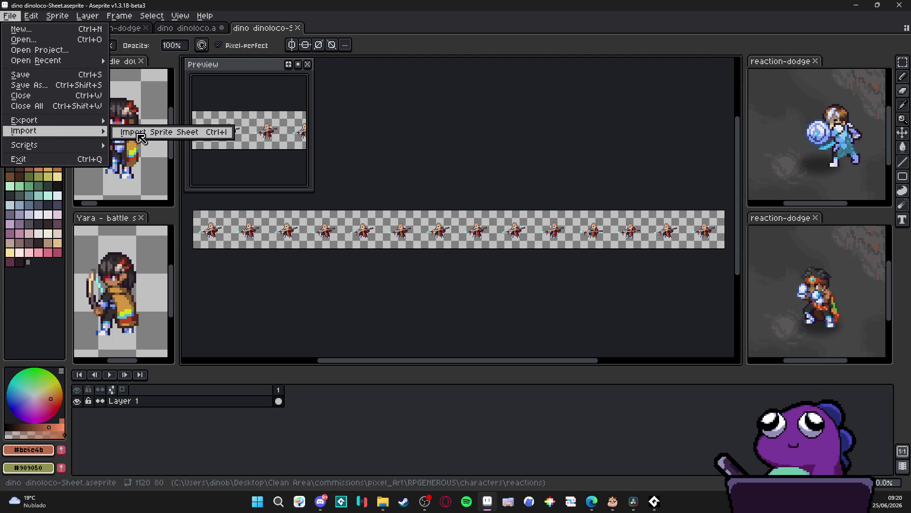
left_click(156, 131)
left_click(709, 370)
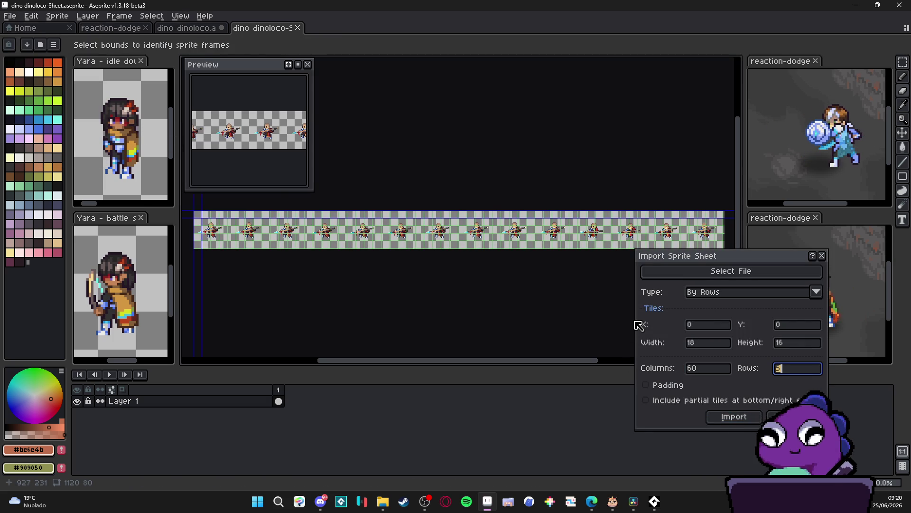
type("0")
key("Tab")
type("14")
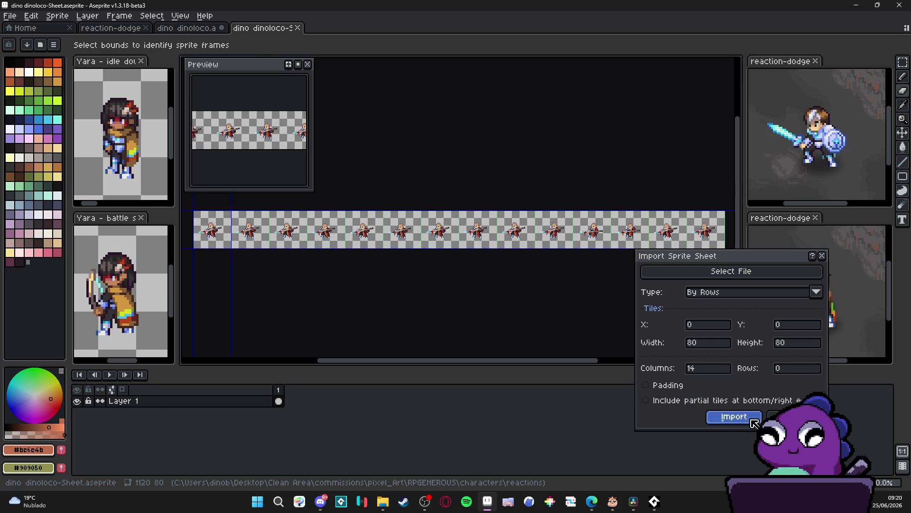
left_click(734, 417)
scroll(468, 242, "up", 2)
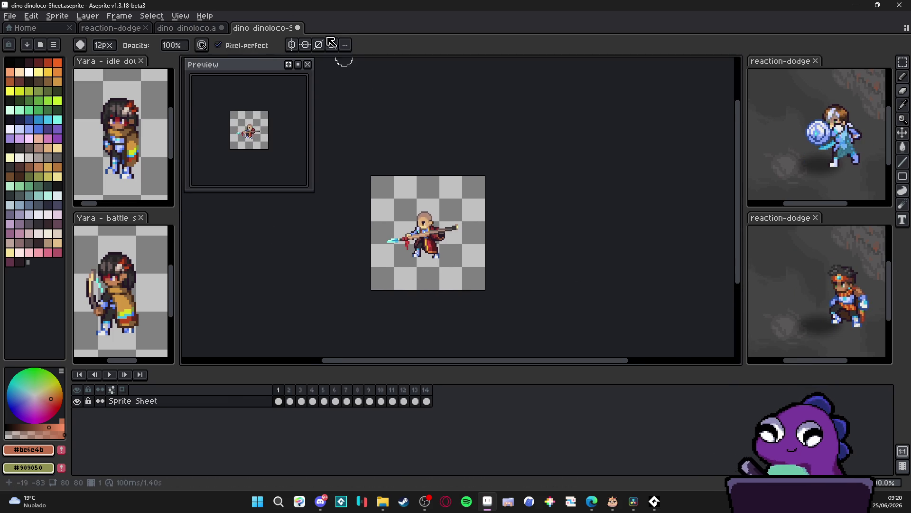
left_click(204, 30)
Step: Close dino dinoloco without saving and add a new layer below Sprite Sheet
left_click(221, 30)
left_click(402, 274)
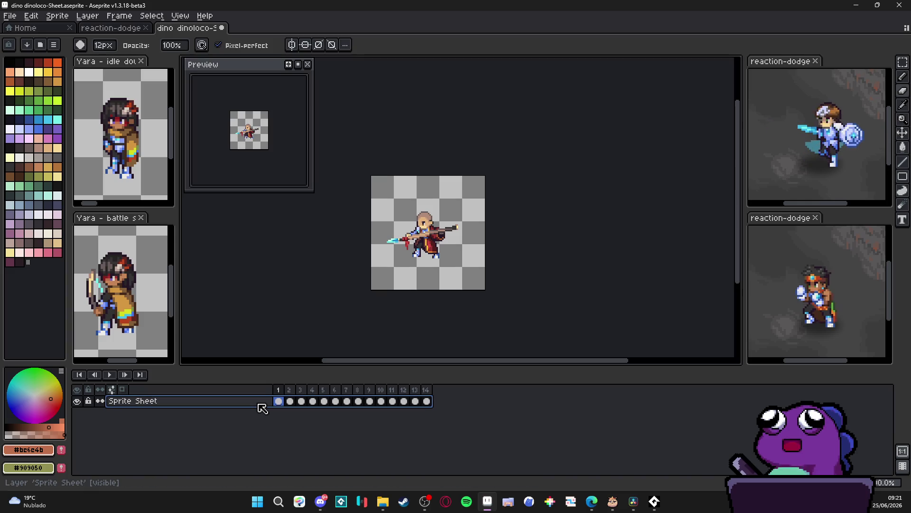
key("shift+n")
mouse_move(262, 409)
left_mouse_down()
mouse_move(265, 422)
mouse_move(267, 414)
mouse_move(442, 429)
left_mouse_up()
Step: Link the new layer's cels across all 14 frames for the cave background
right_click(432, 416)
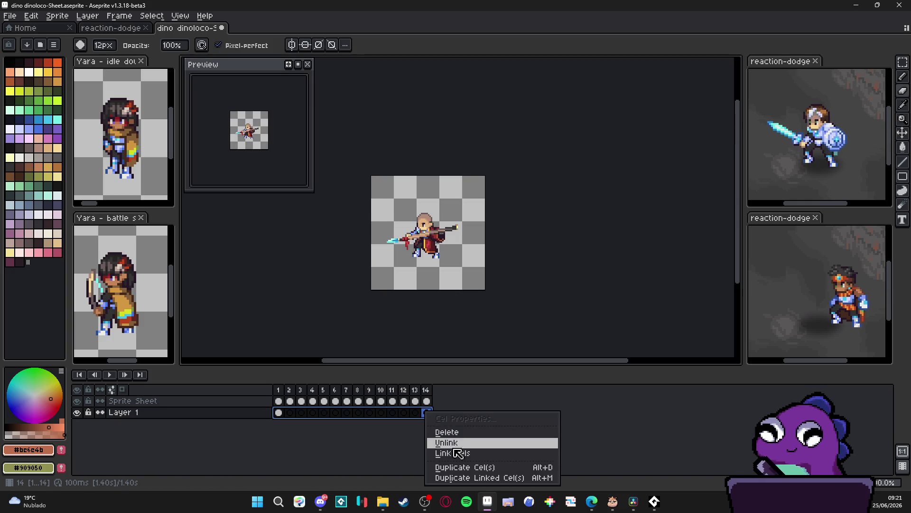
left_click(456, 444)
left_click(279, 392)
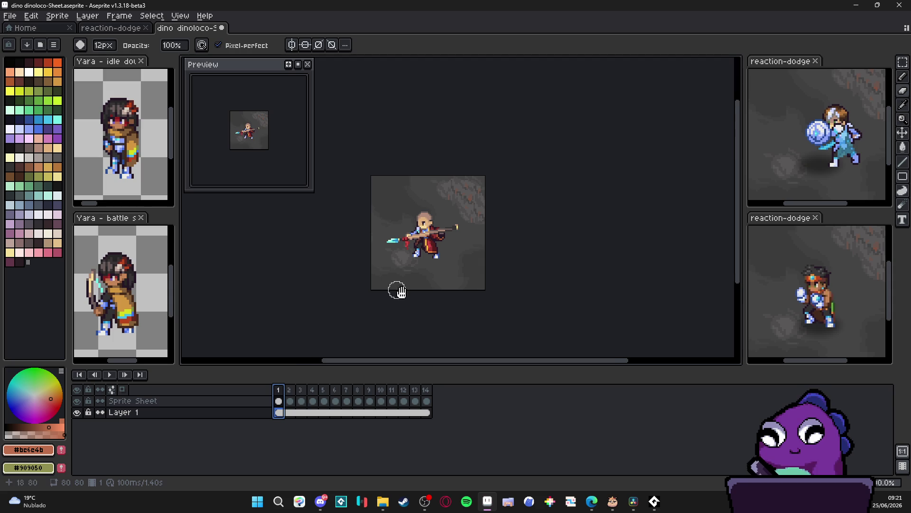
left_click_drag(395, 290, 432, 293)
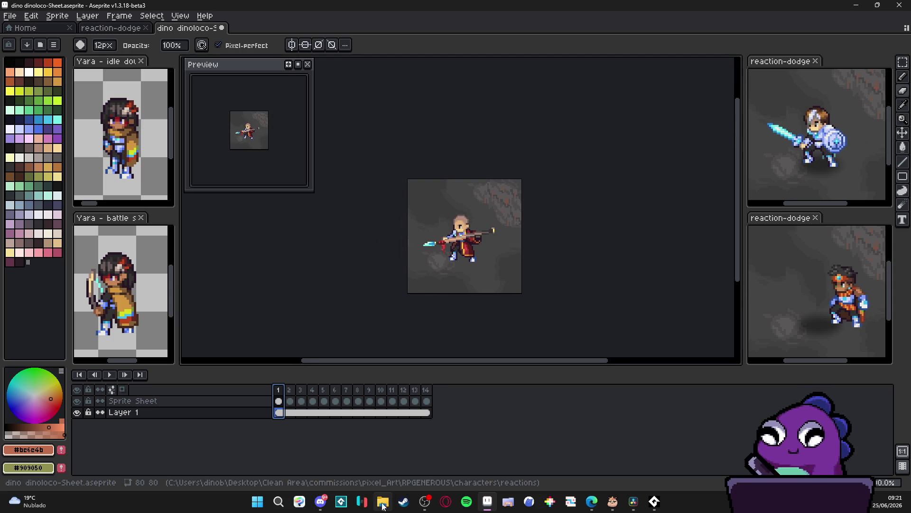
left_click(383, 504)
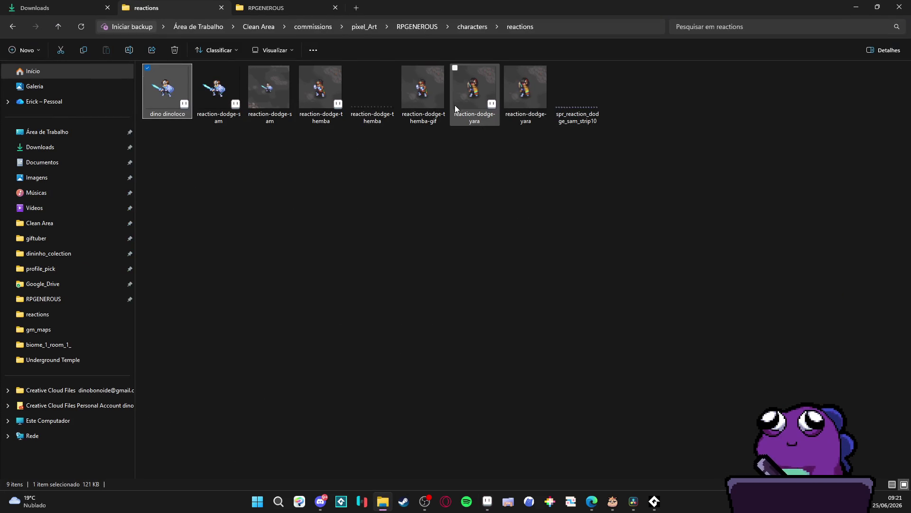
Step: Open reaction-dodge-yara as a third preview and resize the reference panels
double_click(490, 108)
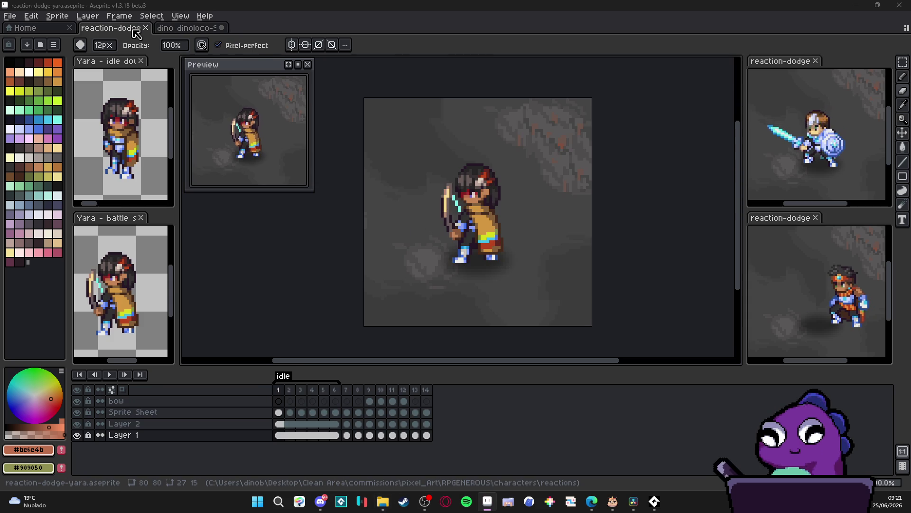
mouse_move(128, 33)
left_mouse_down()
mouse_move(765, 385)
mouse_move(828, 354)
left_mouse_up()
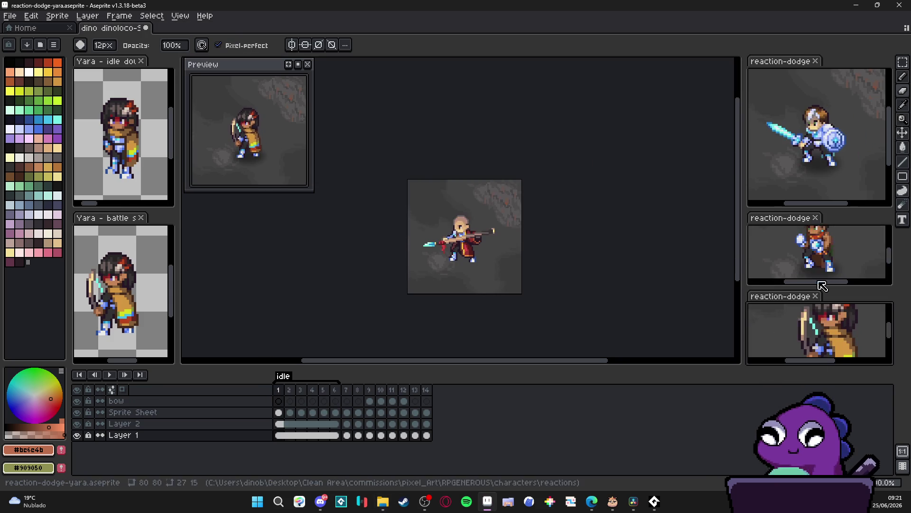
left_click_drag(816, 213, 817, 183)
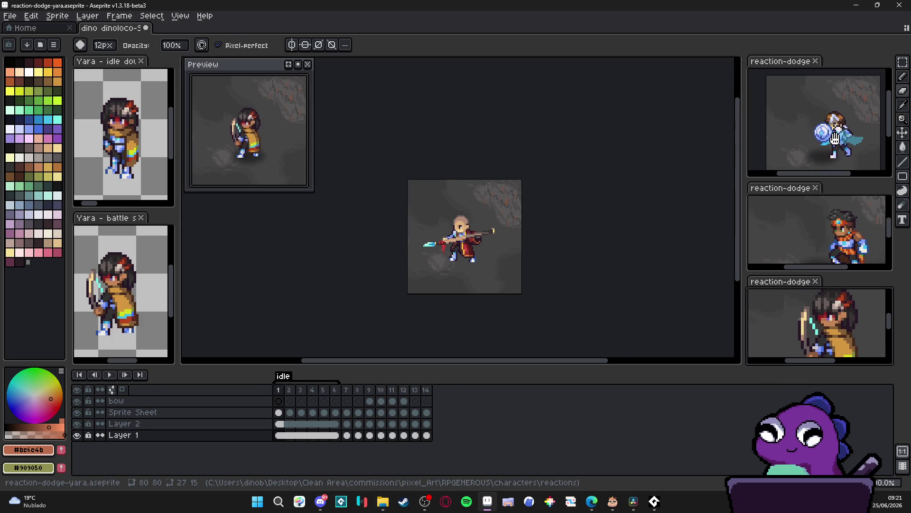
Step: Cycle through the Sam, Themba and Yara reaction-dodge previews, play Yara, then return to the monk sheet
left_click(822, 115)
scroll(817, 131, "up", 1)
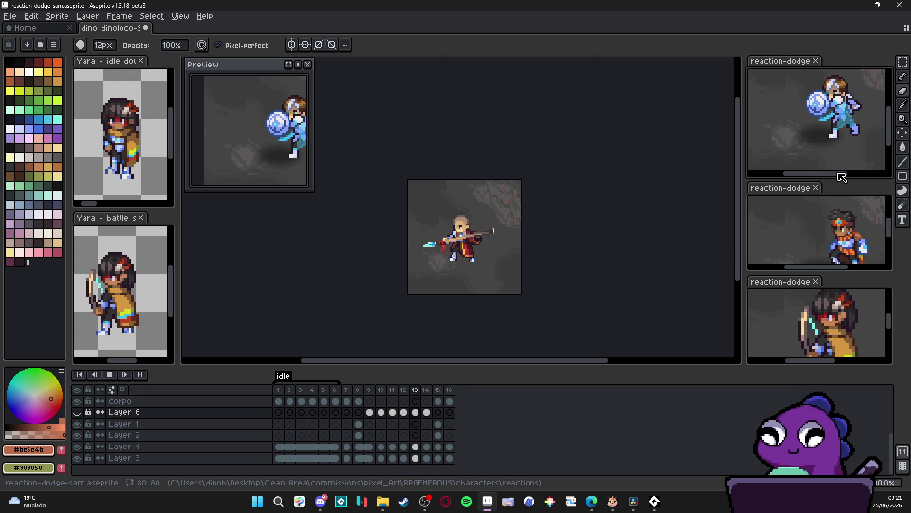
left_click_drag(836, 185, 829, 163)
left_click(826, 220)
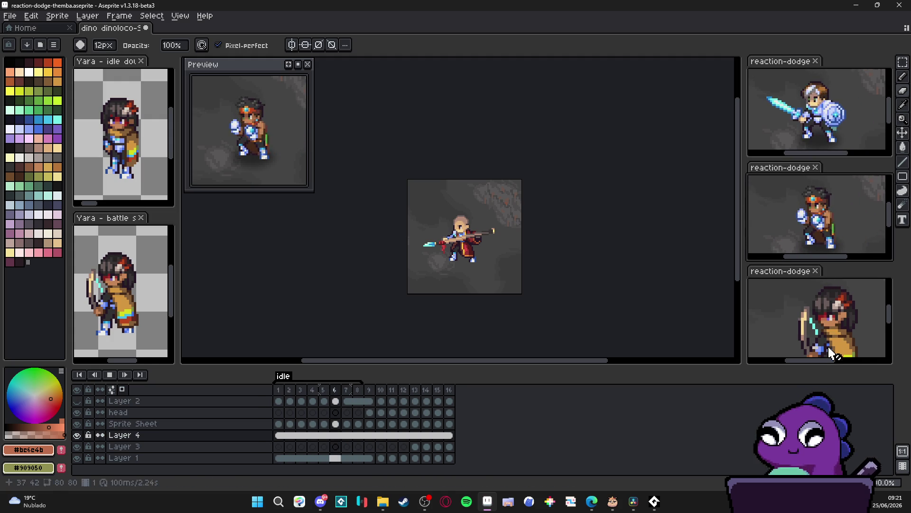
left_click(826, 305)
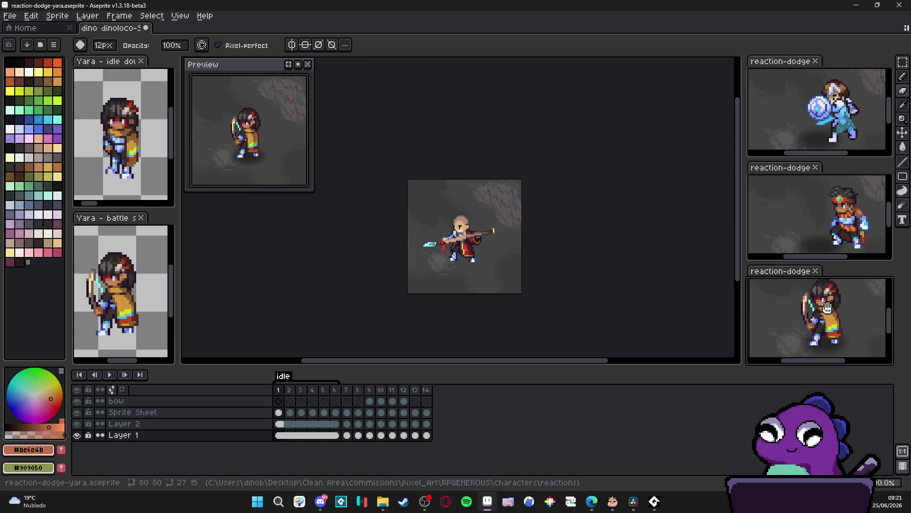
left_click(112, 375)
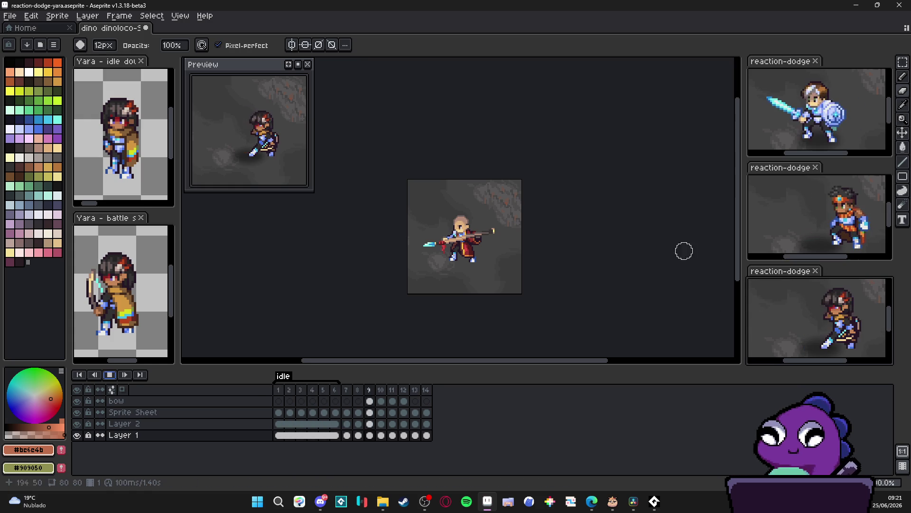
left_click(430, 231)
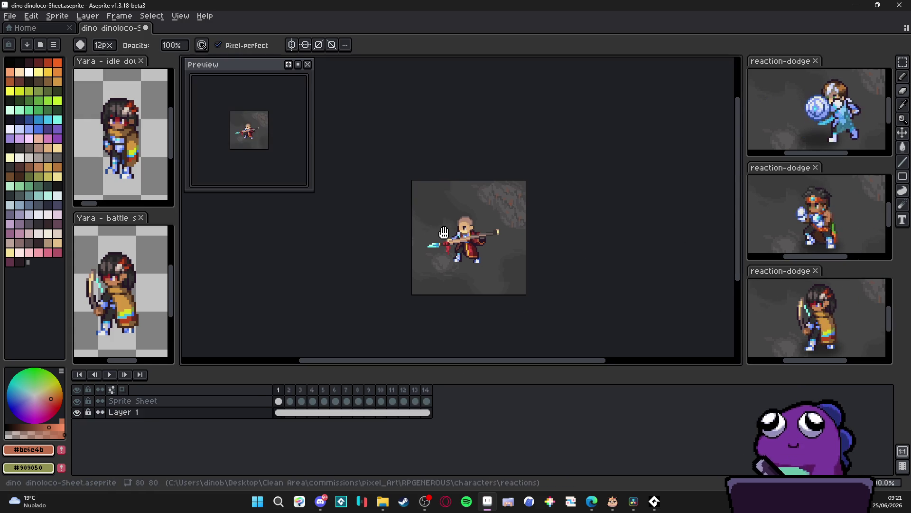
Step: Zoom and pan the monk sheet preview, then bring the reactions folder in File Explorer forward
scroll(266, 139, "up", 2)
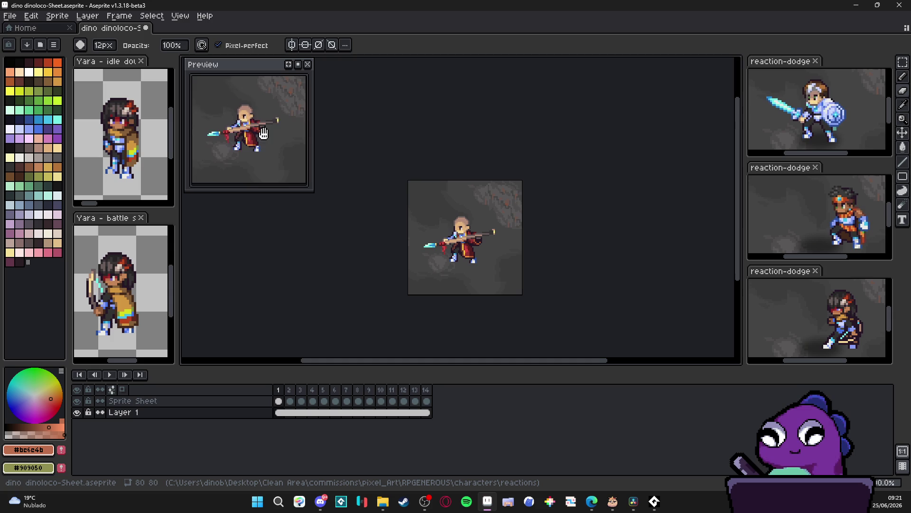
left_click_drag(505, 258, 494, 238)
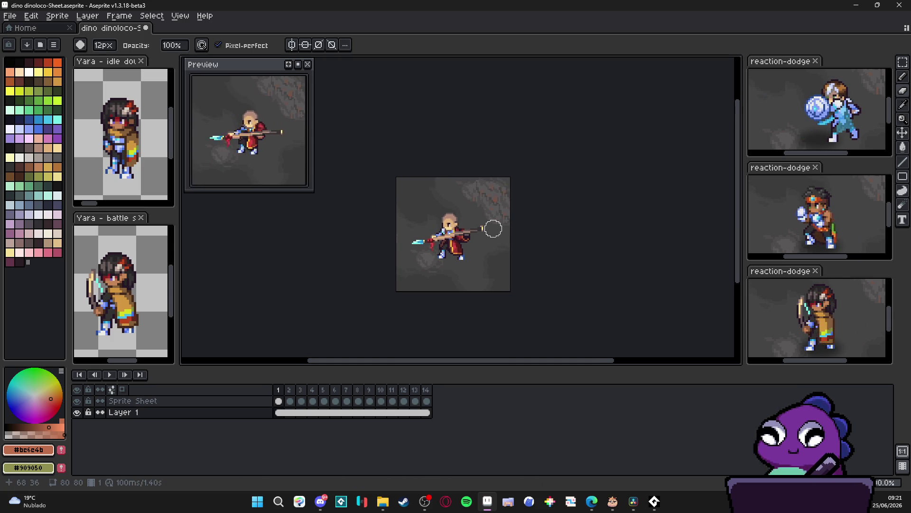
scroll(488, 251, "left", 1)
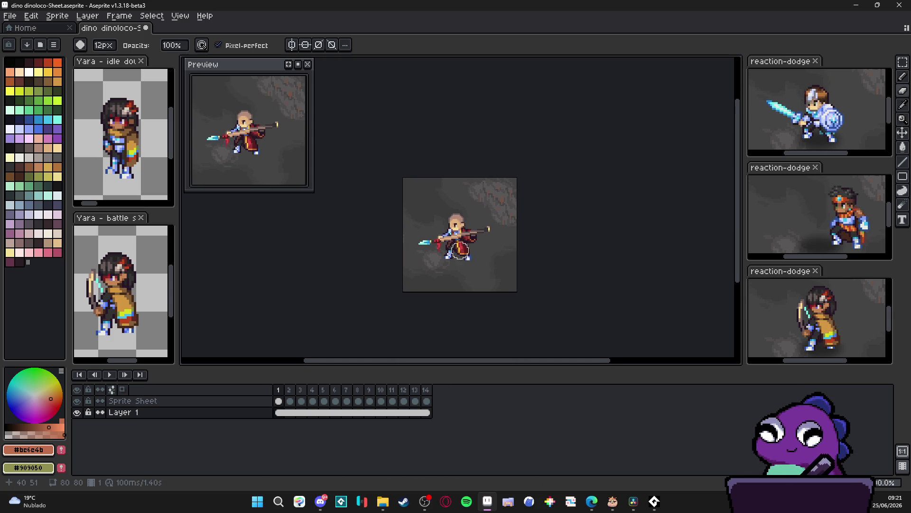
left_click(380, 502)
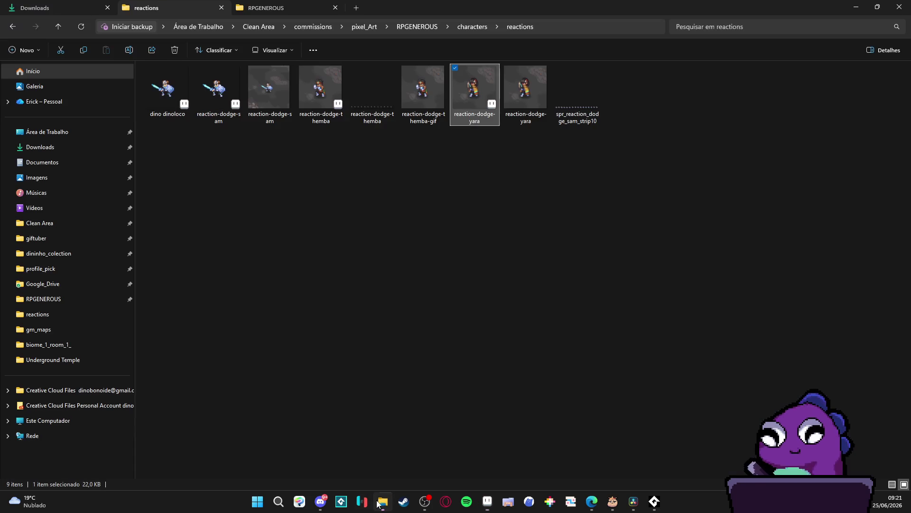
Step: Navigate to characters > main character animations > Main Characters > Zhezinho > Idle
left_click(472, 27)
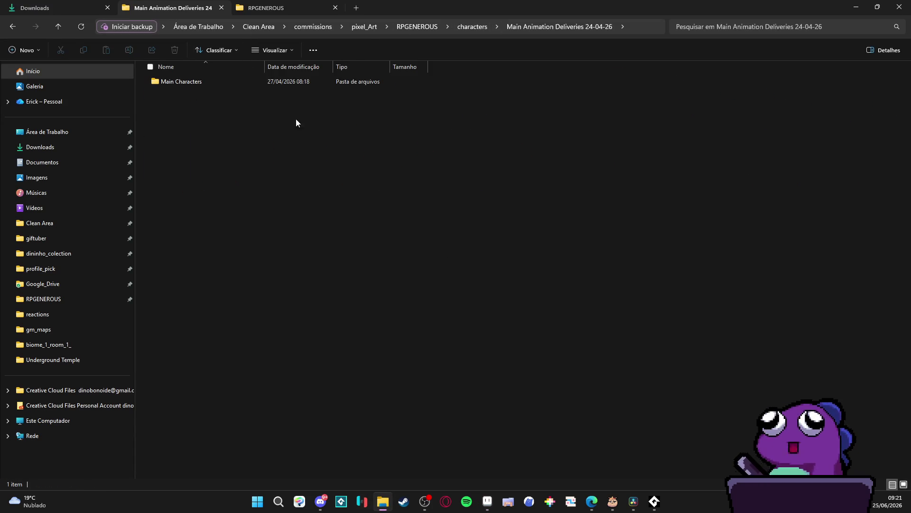
double_click(182, 82)
left_click(19, 28)
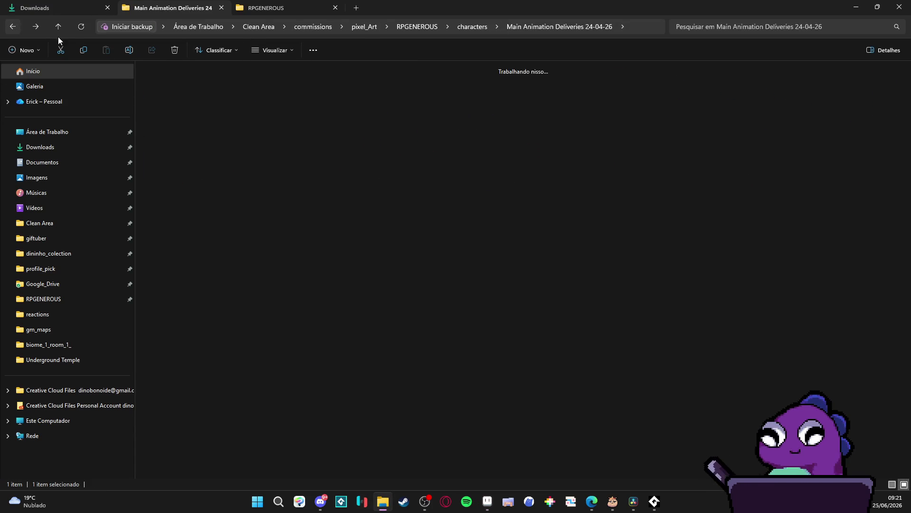
left_click(20, 28)
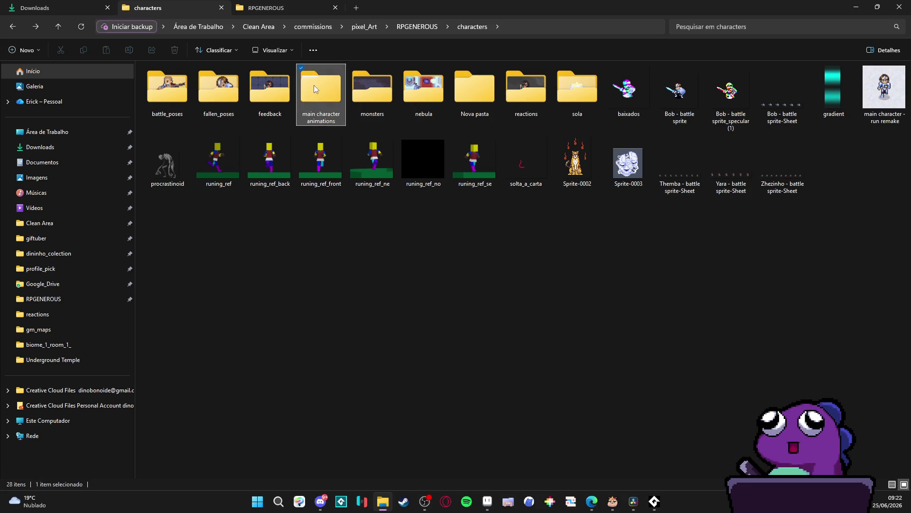
double_click(314, 88)
double_click(205, 96)
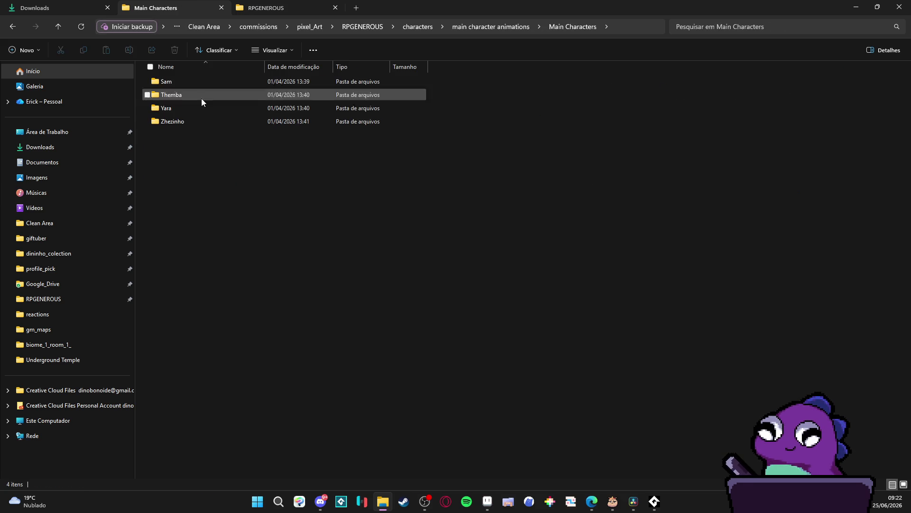
double_click(189, 121)
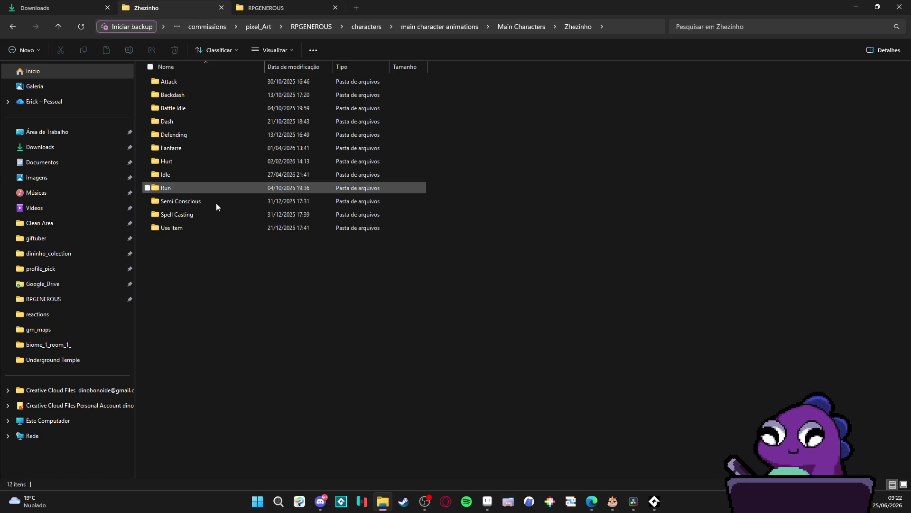
double_click(196, 178)
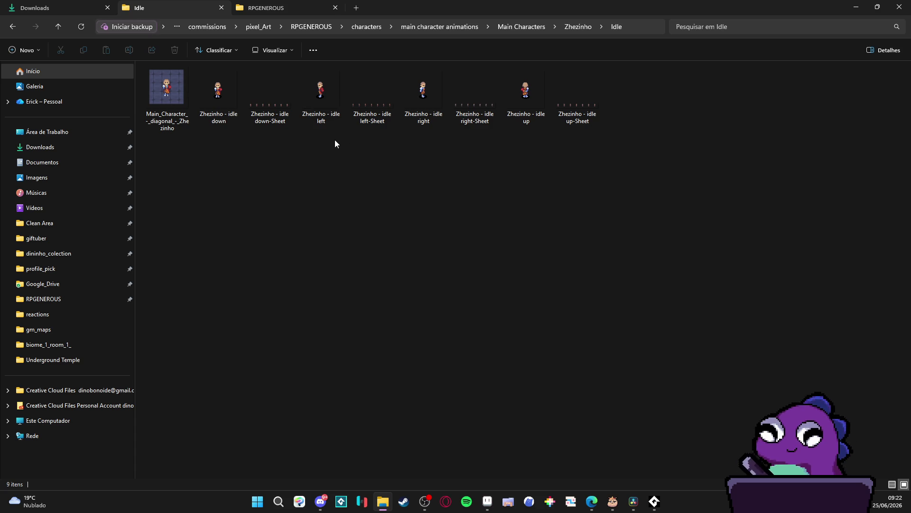
Step: Select 'Zhezinho - idle down' and shrink the Explorer window to reveal Aseprite
left_click(231, 102)
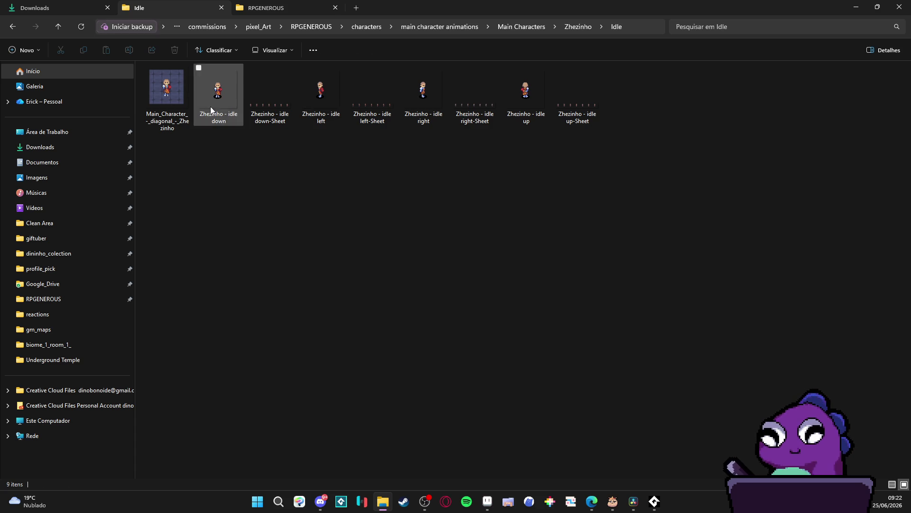
left_click_drag(451, 8, 165, 159)
left_click(270, 152)
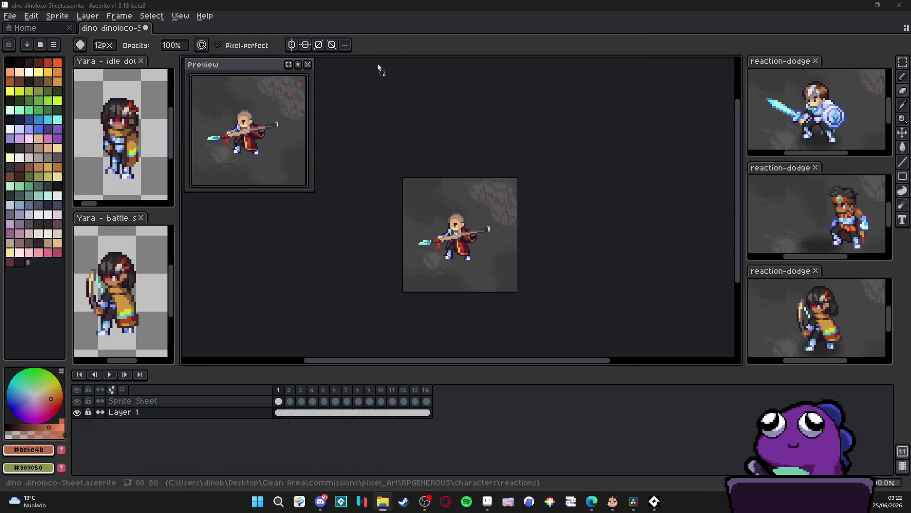
Step: Drop Zhezinho - idle down.gif into Aseprite, dock it as the left reference, and close 'Yara - idle'
mouse_move(364, 19)
left_mouse_down()
mouse_move(280, 58)
mouse_move(237, 61)
left_mouse_up()
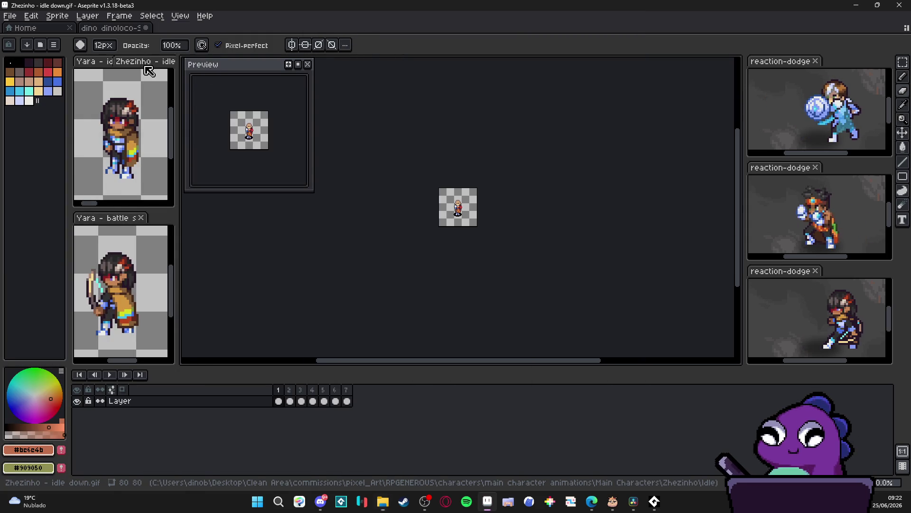
left_click_drag(169, 67, 168, 67)
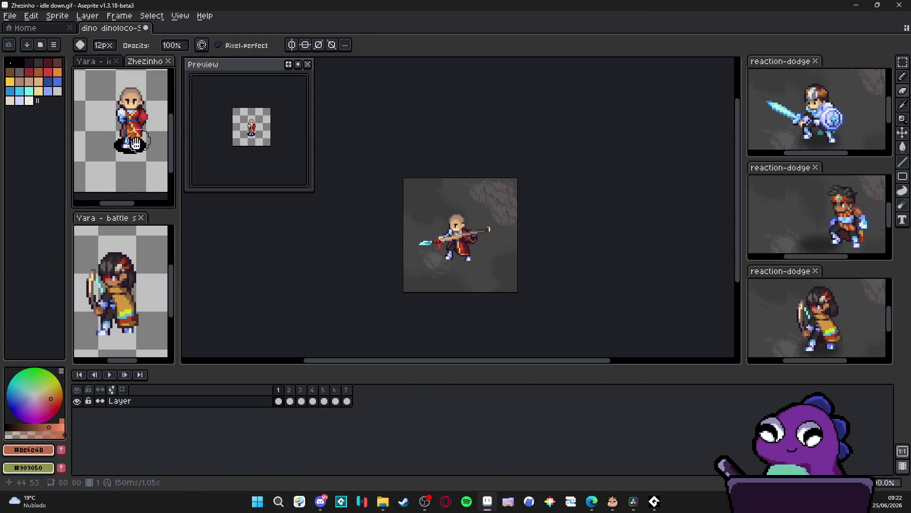
left_click(116, 61)
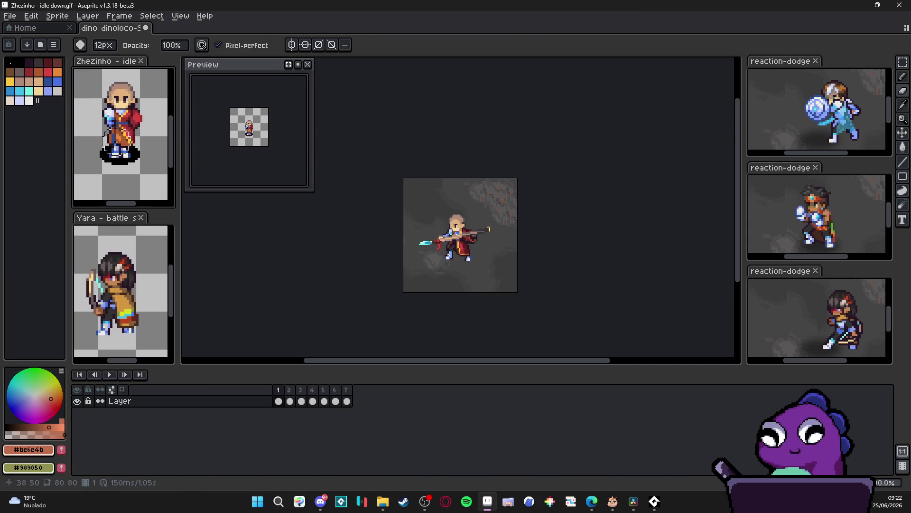
double_click(48, 6)
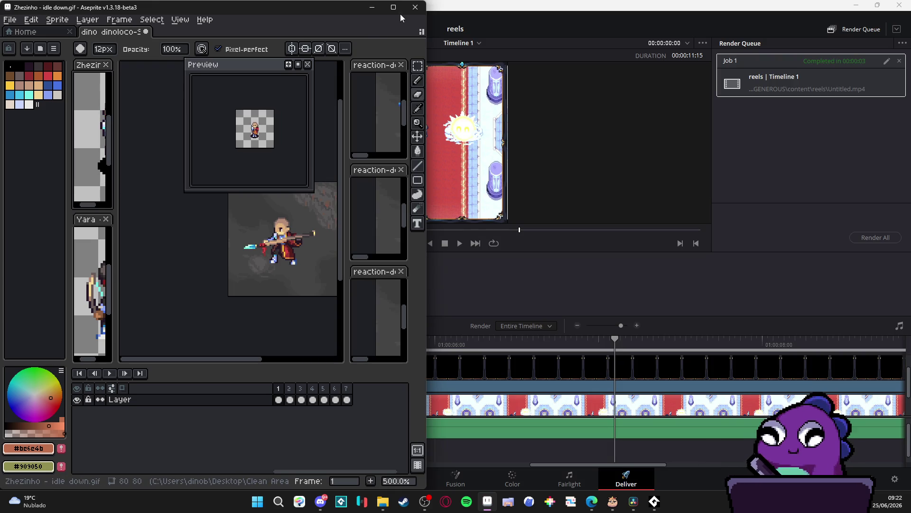
Step: Maximize Aseprite, check the Sam, Themba and Yara previews, then pan and zoom the monk sheet
left_click(398, 8)
left_click(815, 112)
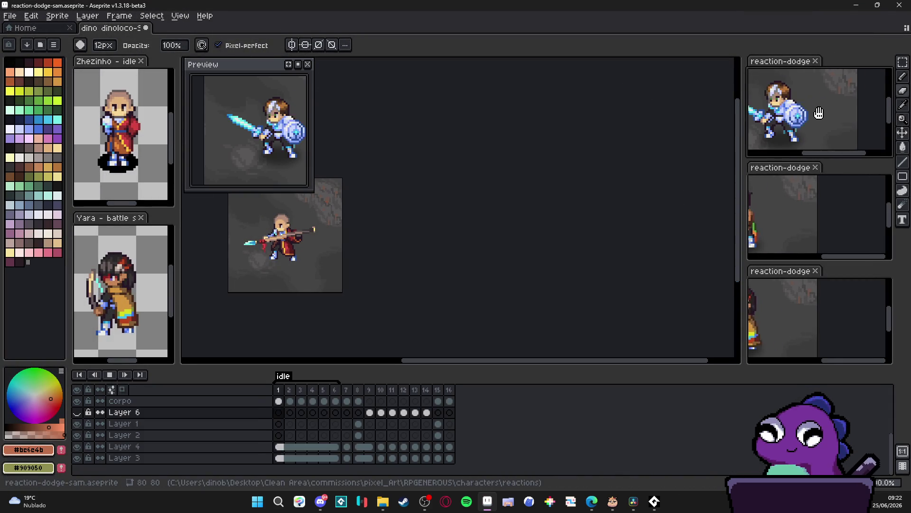
left_click(840, 210)
left_click_drag(840, 210, 828, 212)
left_click(770, 319)
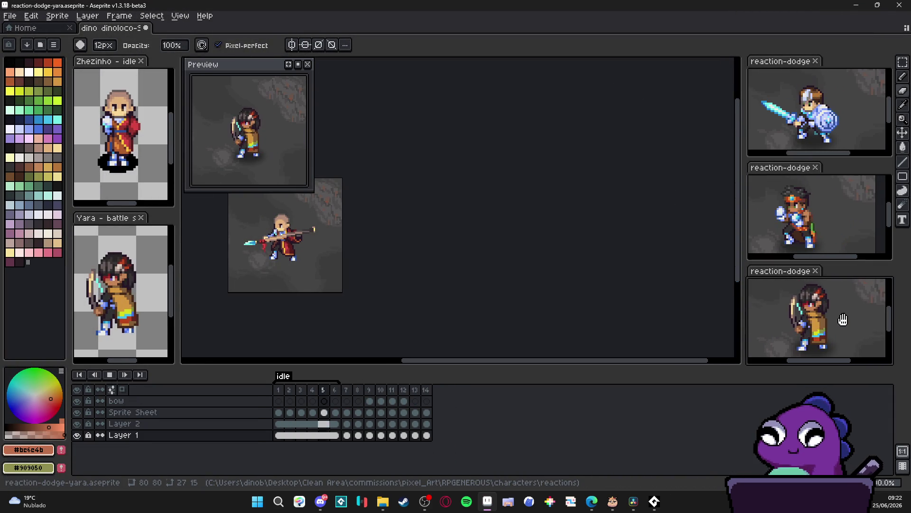
left_click_drag(243, 191, 383, 193)
scroll(412, 227, "up", 2)
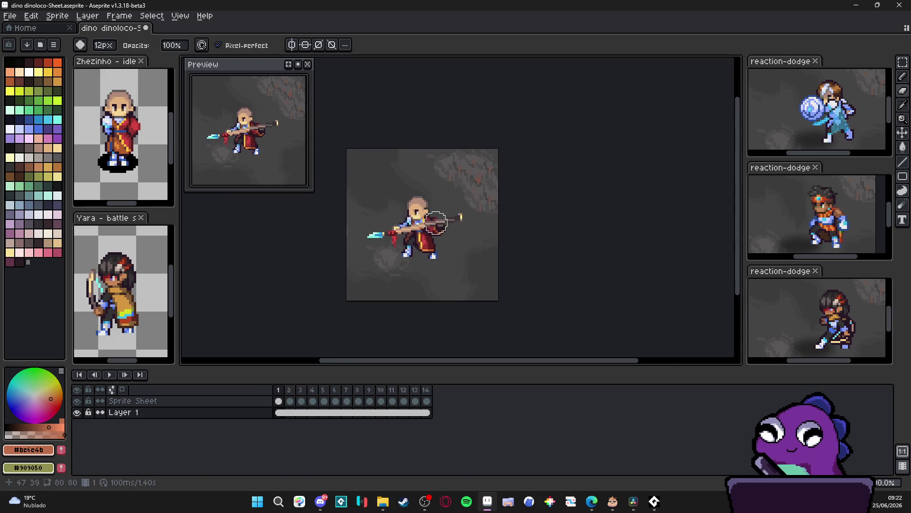
Step: Convert the Zhezinho idle animation to RGB colour mode
left_click_drag(412, 227, 450, 226)
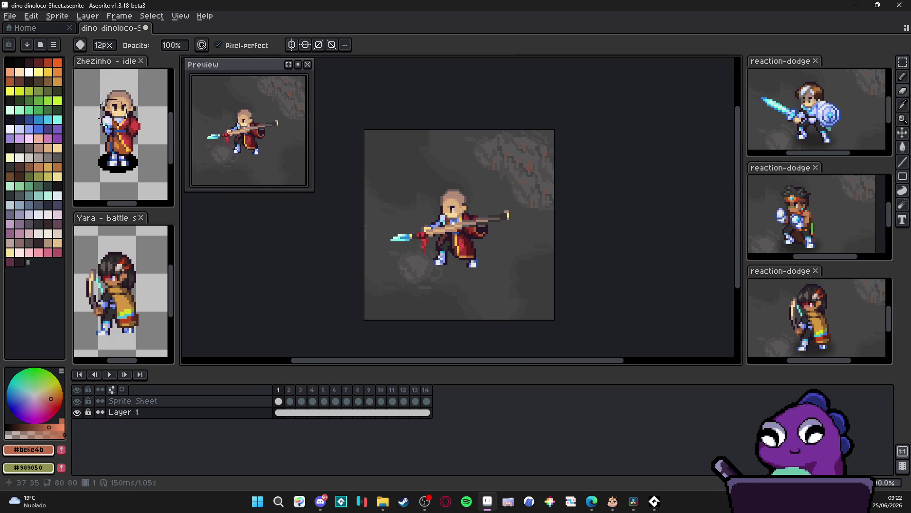
left_click(119, 118)
left_click(57, 15)
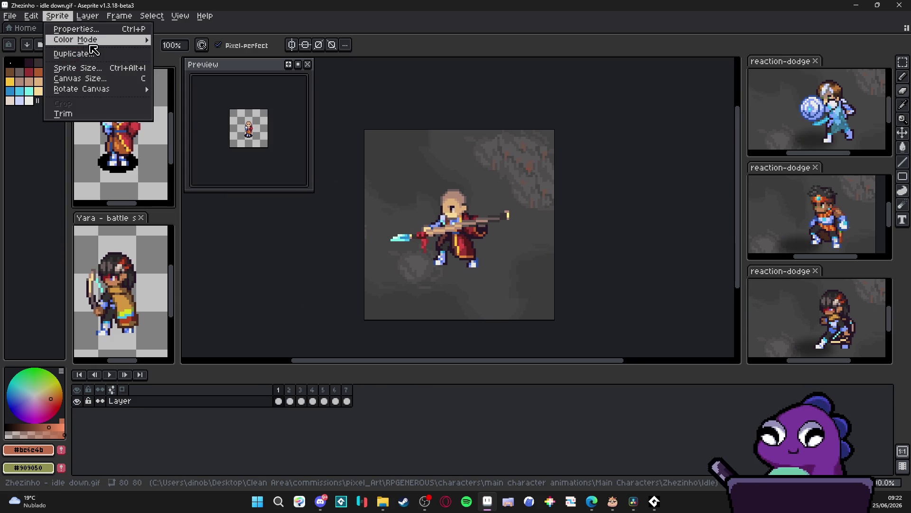
mouse_move(71, 38)
left_click(179, 39)
Step: Open Zhezinho's Battle Idle folder in File Explorer, then switch back to Aseprite
left_click(135, 281)
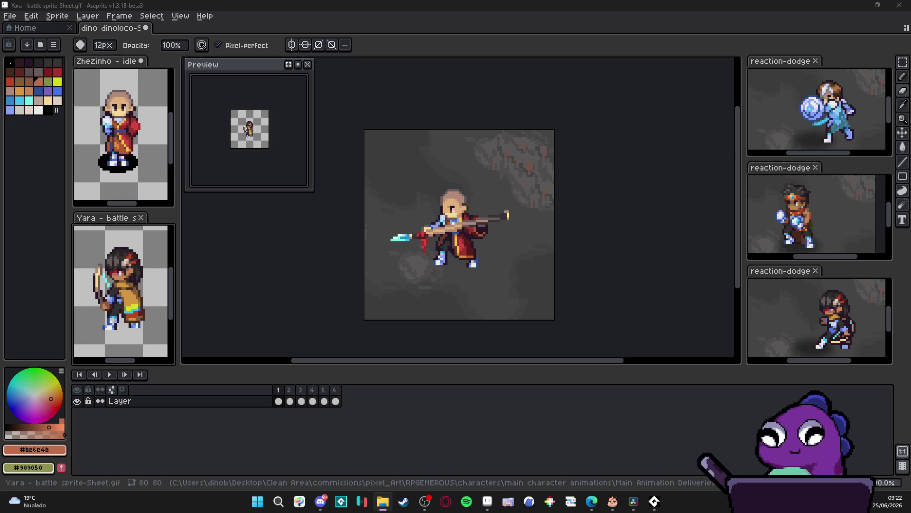
left_click(382, 502)
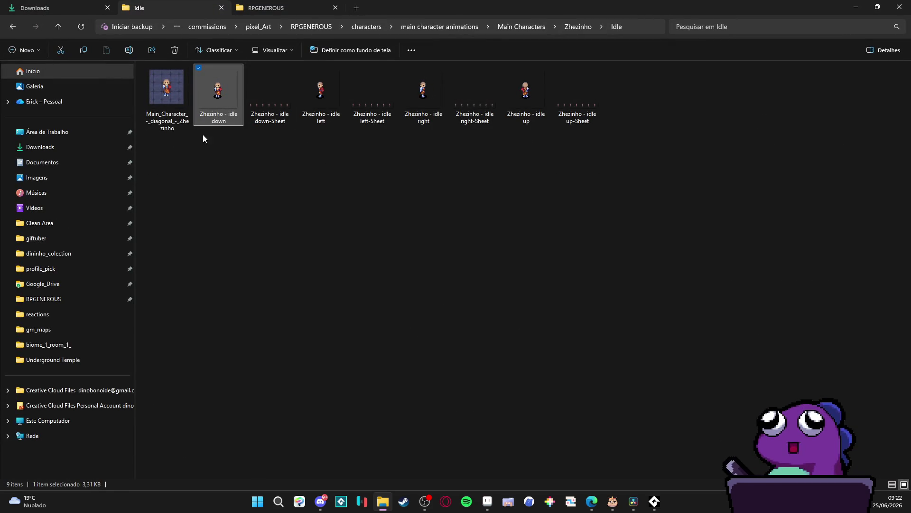
left_click(578, 27)
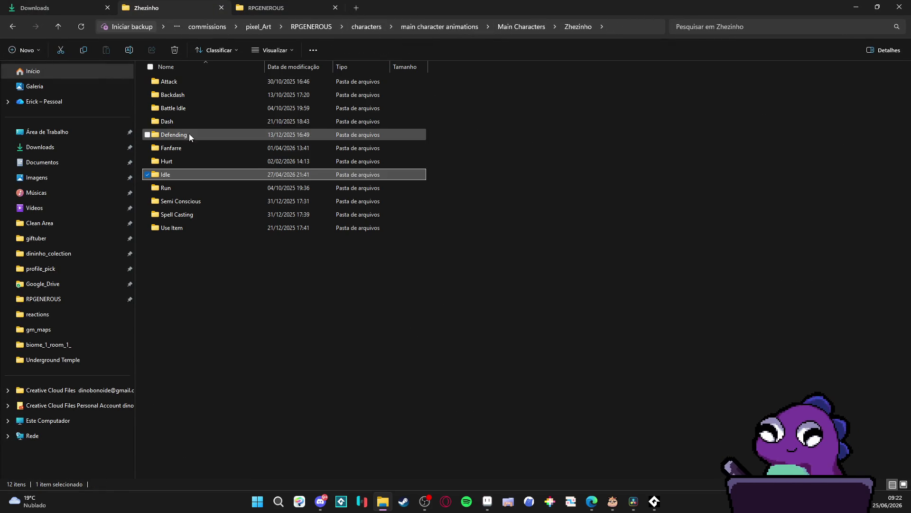
double_click(199, 109)
key("alt+Tab")
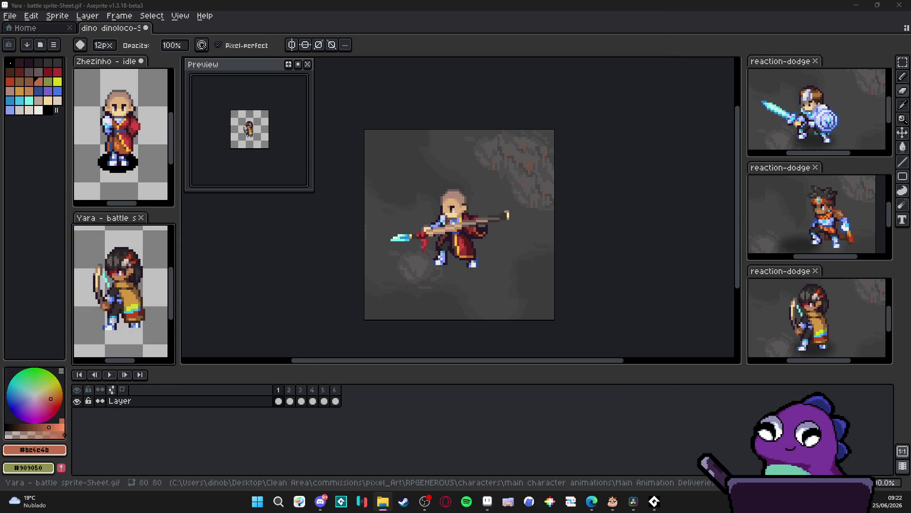
Step: Drop Zhezinho's battle sprite into Aseprite and frame it in the left preview beside the idle sprite
left_click_drag(419, 29, 325, 36)
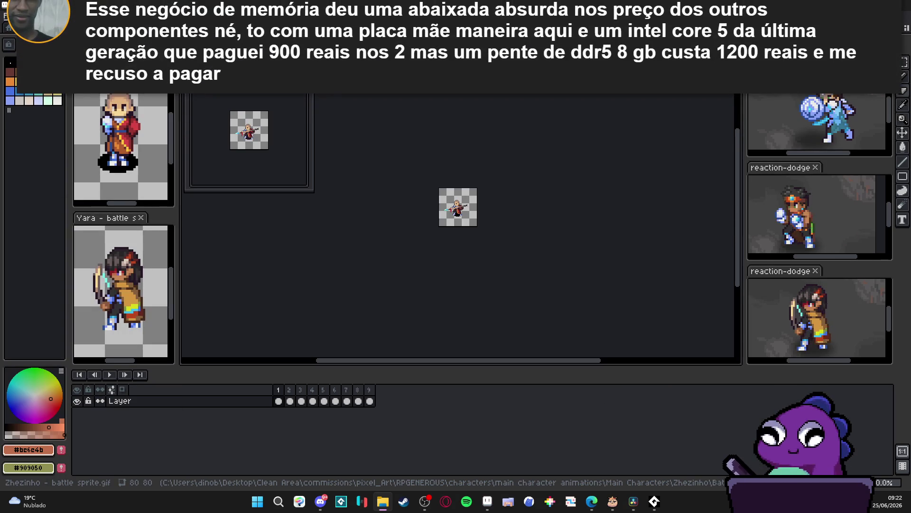
left_click(164, 218)
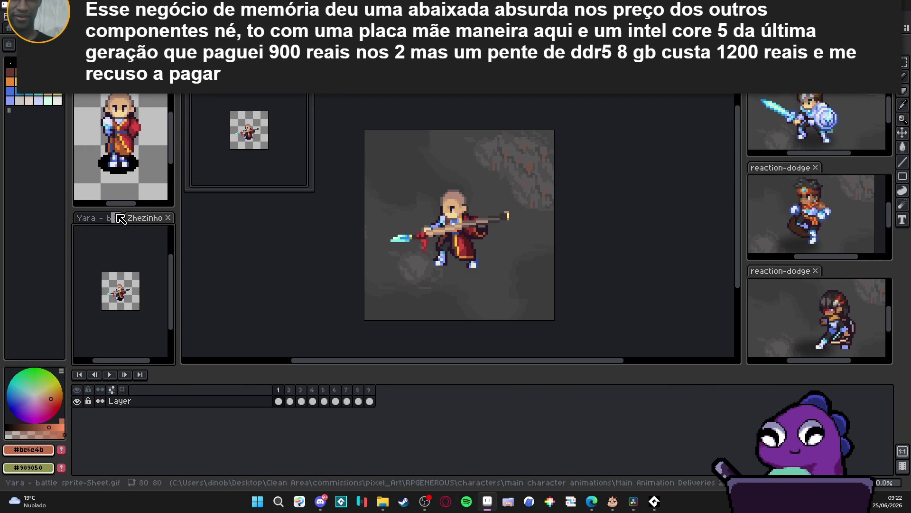
scroll(135, 290, "up", 4)
left_click_drag(134, 290, 194, 302)
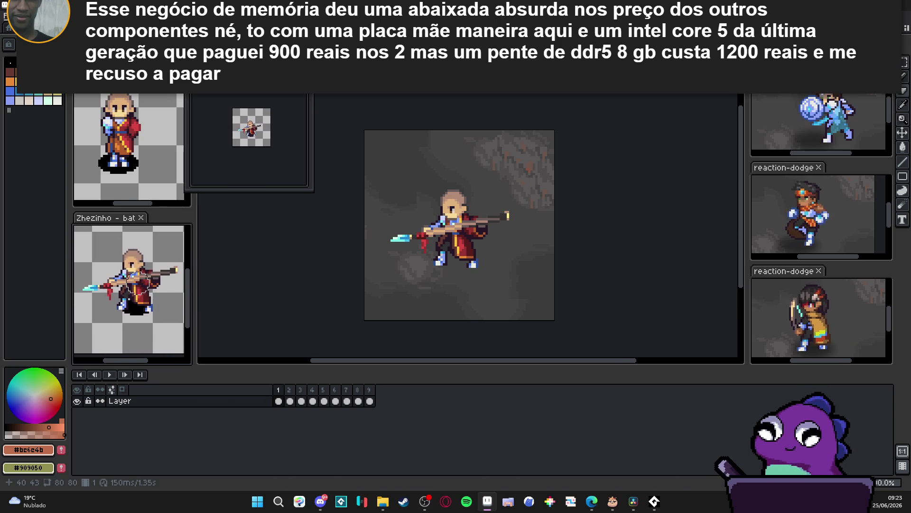
left_click(129, 117)
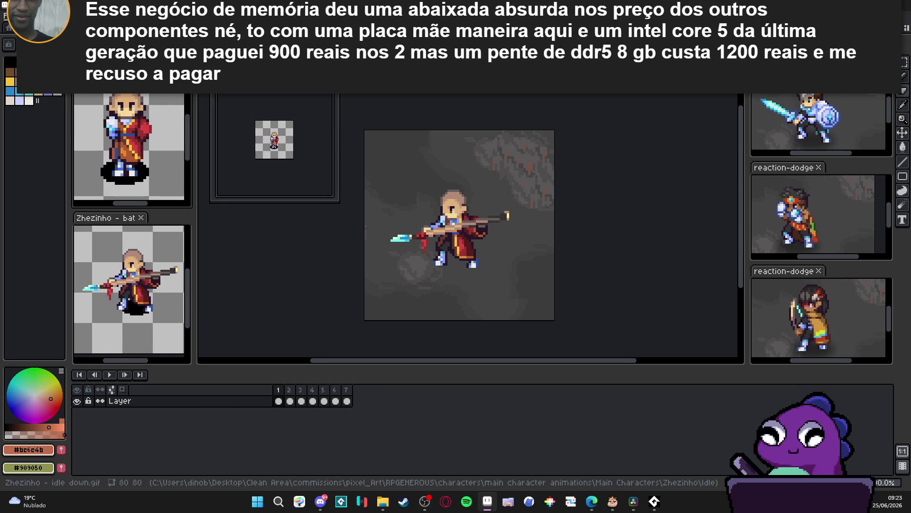
left_click(116, 301)
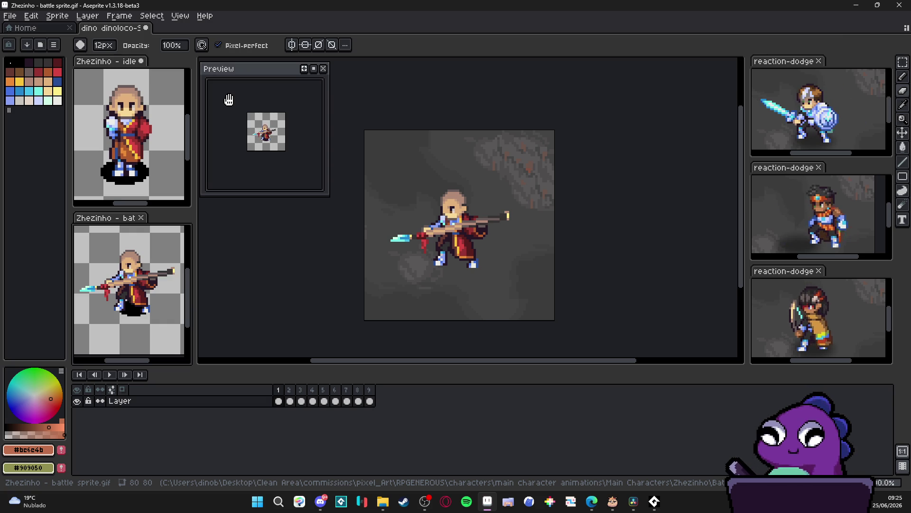
key("alt+Tab")
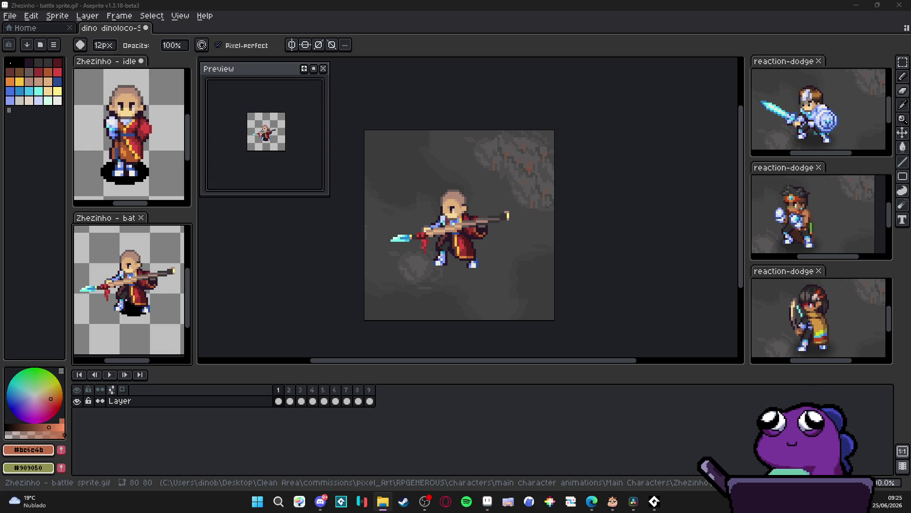
key("alt+Tab")
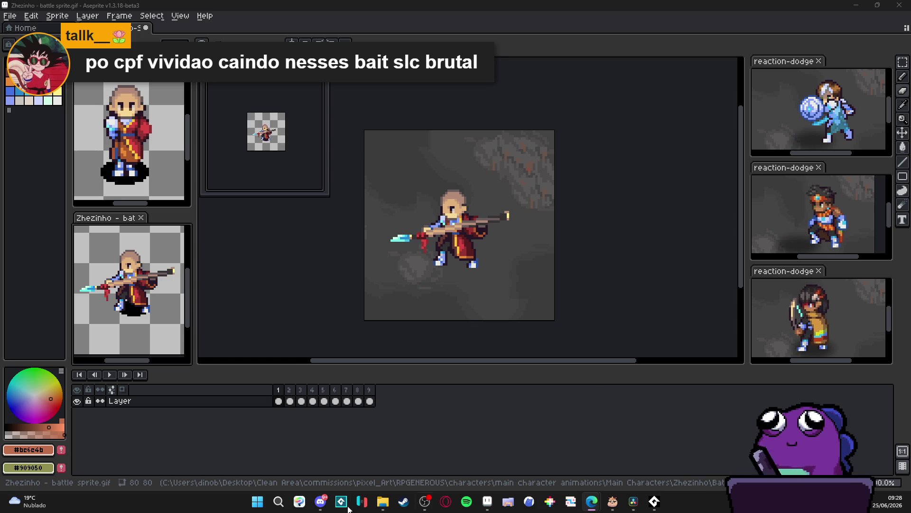
Step: Use Calculator to compute 361,77*2 = 723,54, then close it
left_click(248, 500)
type("calc")
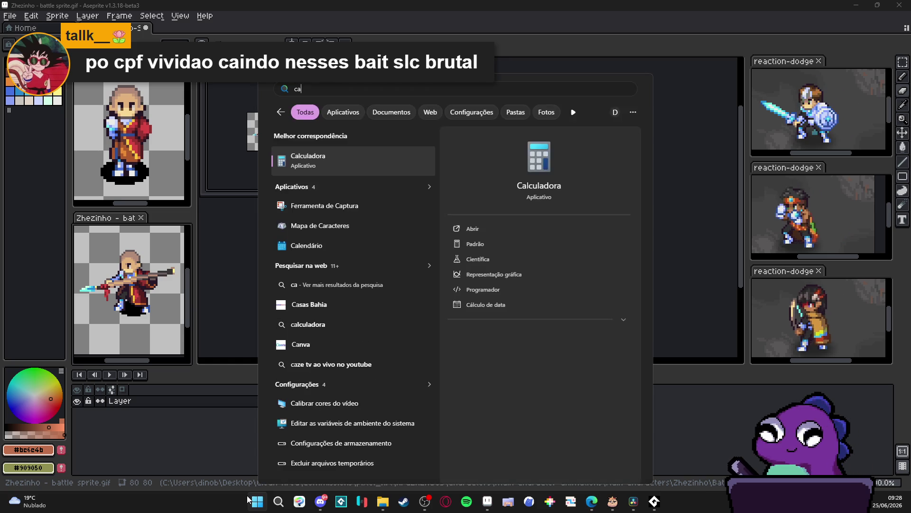
key("Return")
type("36")
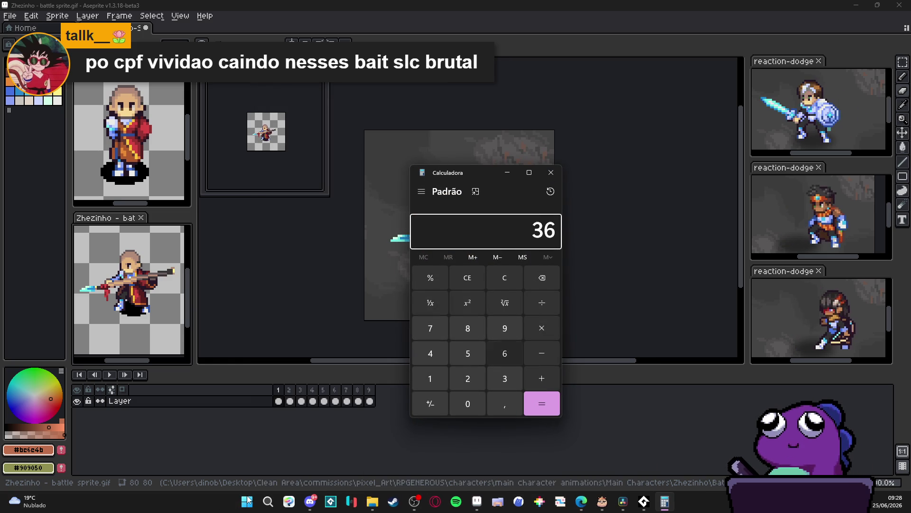
type("1,")
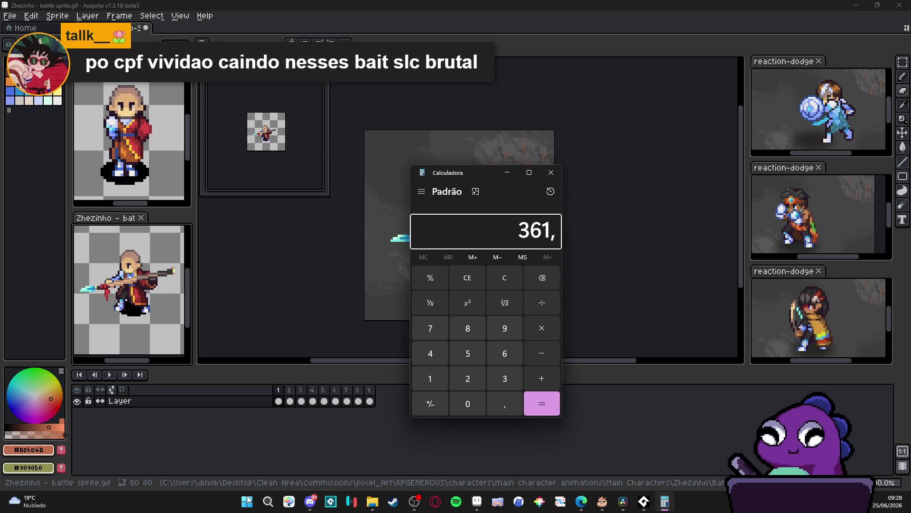
type("77*2")
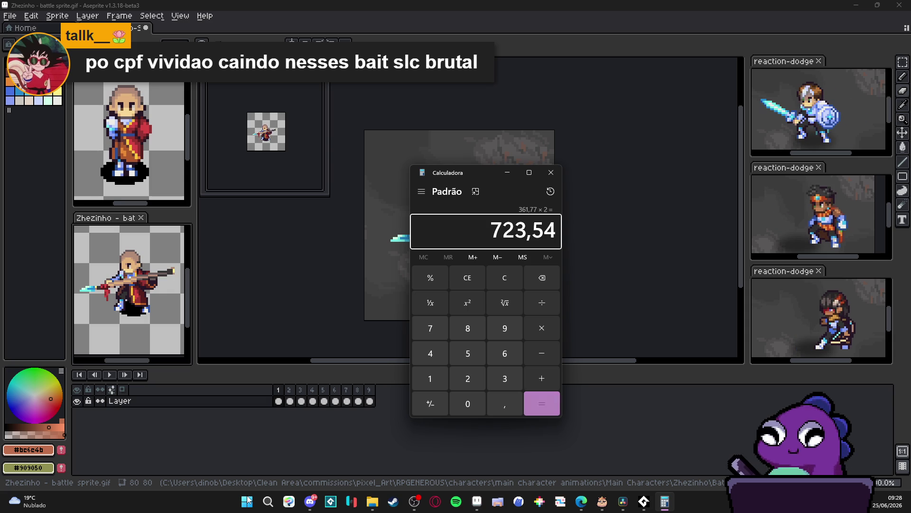
key("Return")
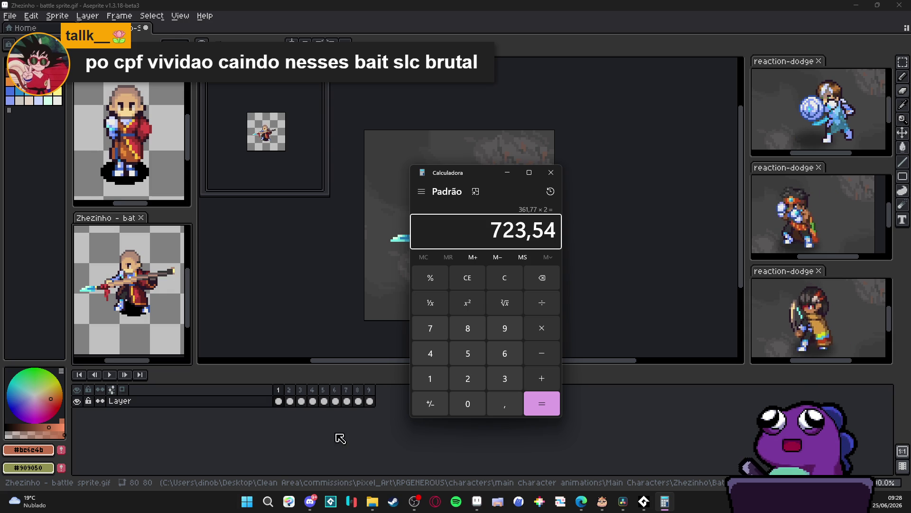
left_click(551, 173)
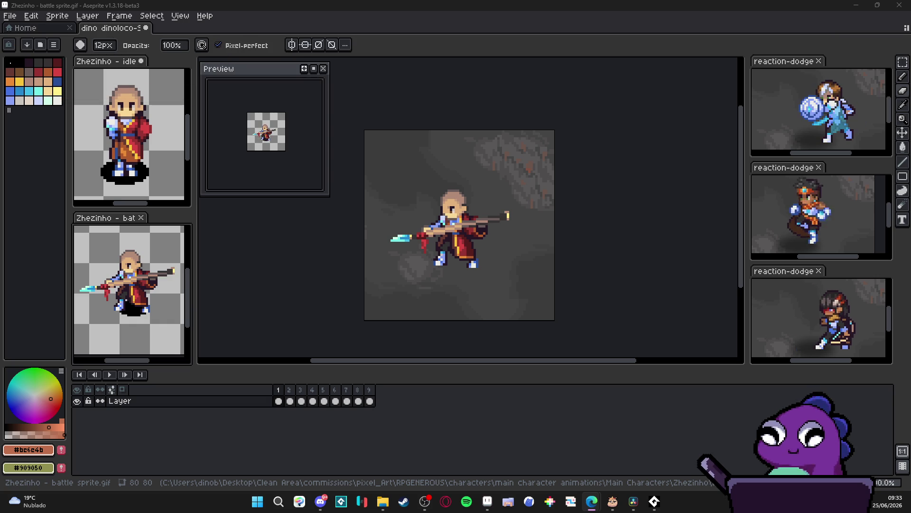
Step: On dino dinoloco-Sheet, select frames 1–9 and create a New Tag over them
left_click(327, 191)
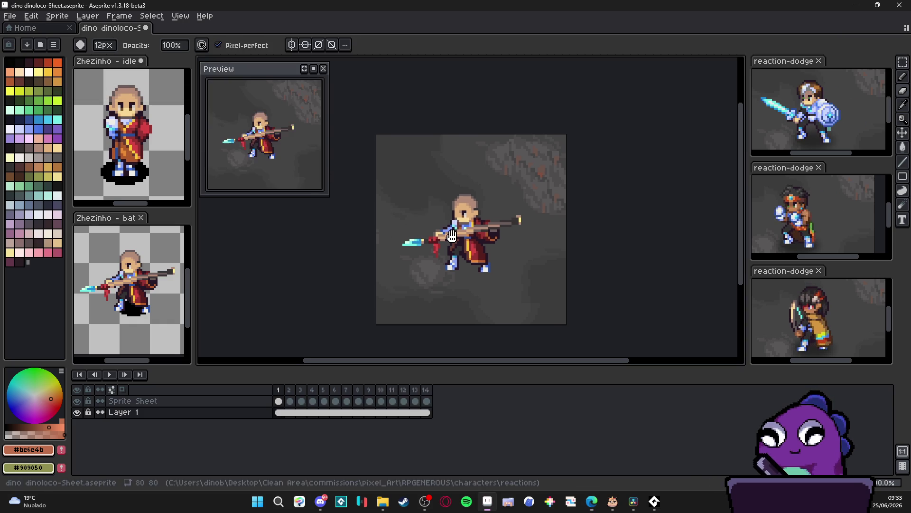
mouse_move(278, 401)
left_mouse_down()
mouse_move(383, 405)
mouse_move(375, 405)
mouse_move(389, 411)
mouse_move(378, 421)
left_mouse_up()
right_click(374, 417)
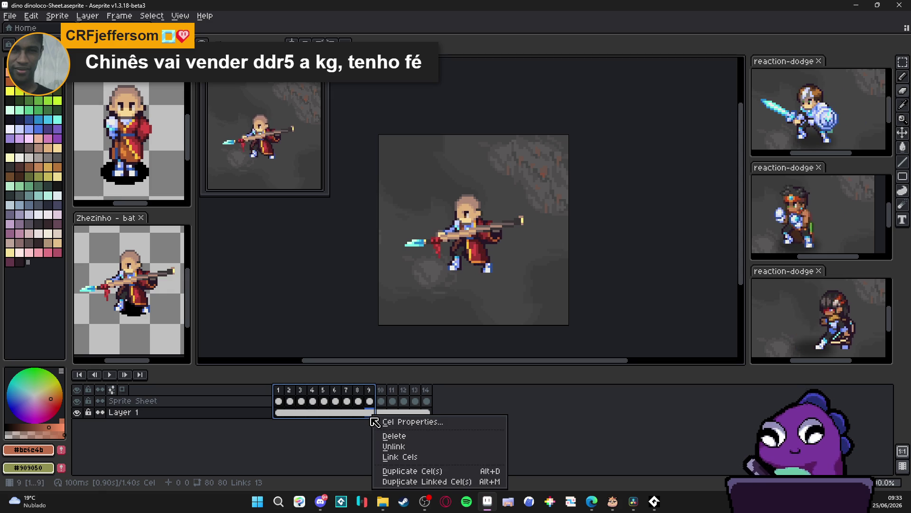
left_click(373, 393)
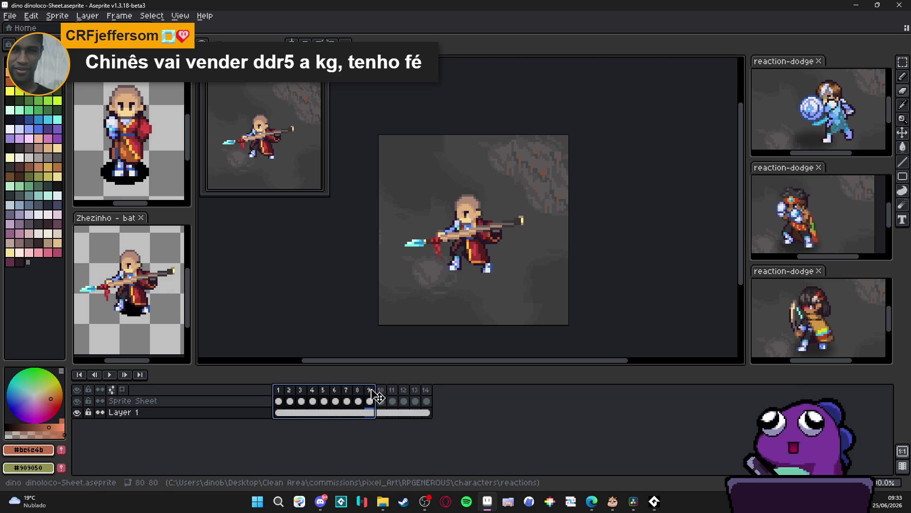
right_click(375, 394)
left_click(401, 432)
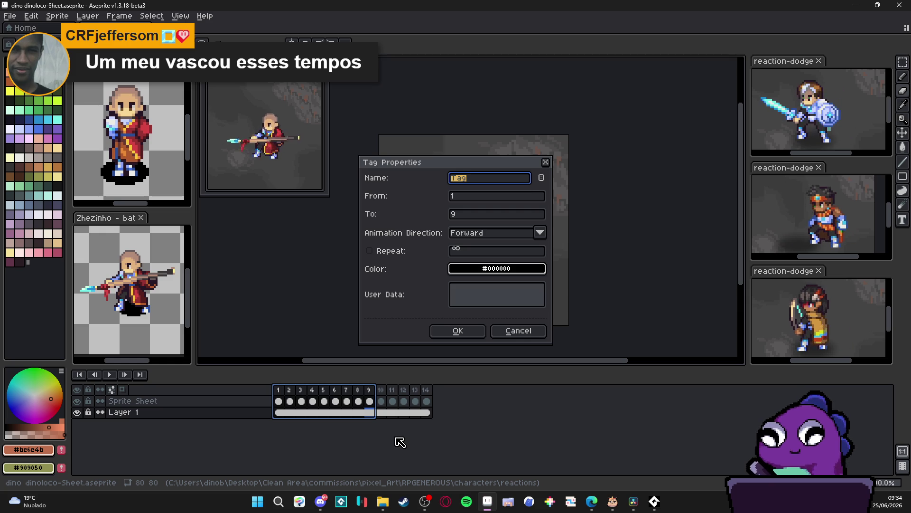
Step: Name the tag 'idle' and set it to repeat 3 times
type("idle")
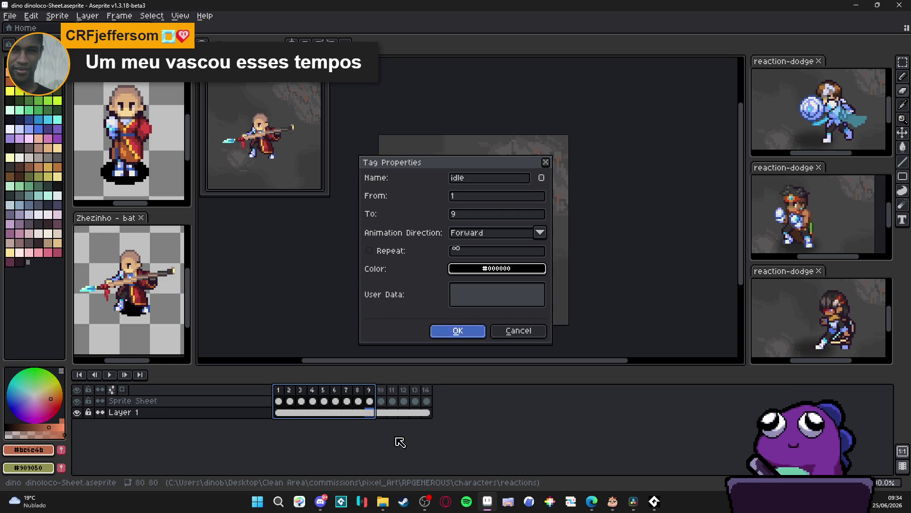
key("Return")
double_click(282, 376)
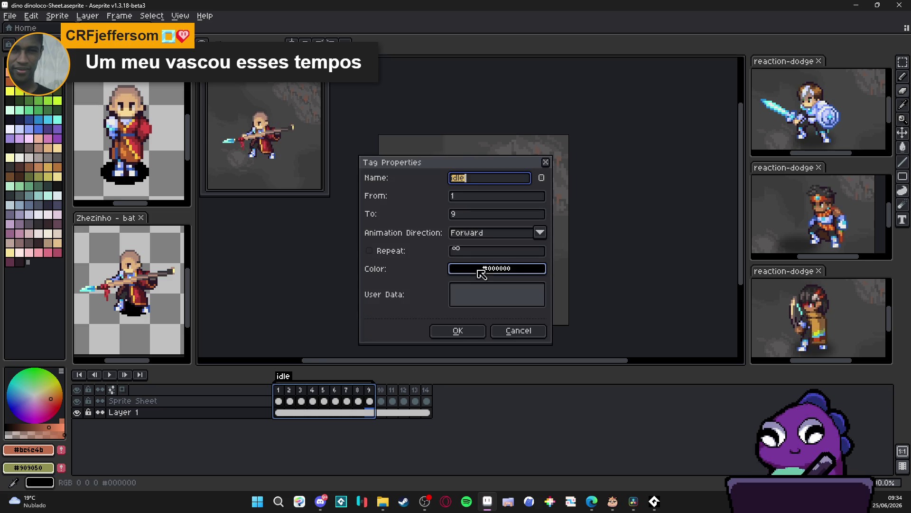
left_click(380, 250)
left_click(494, 251)
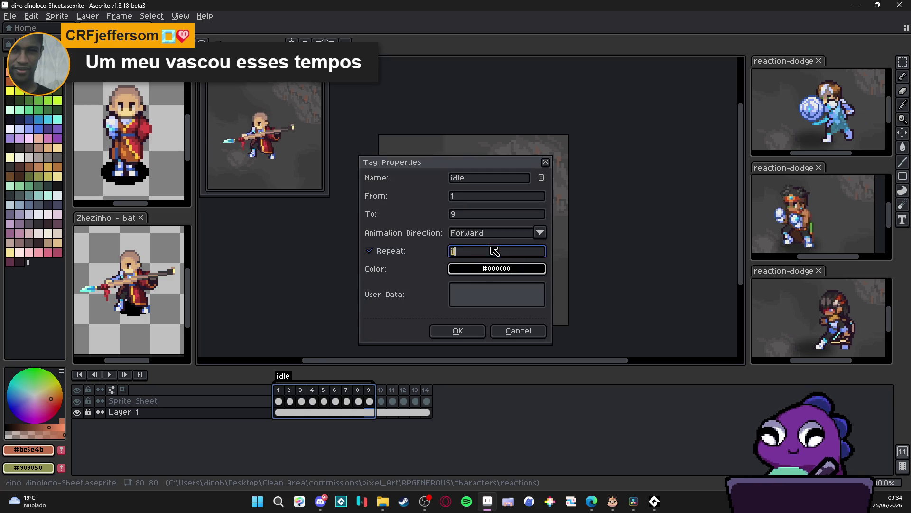
type("3")
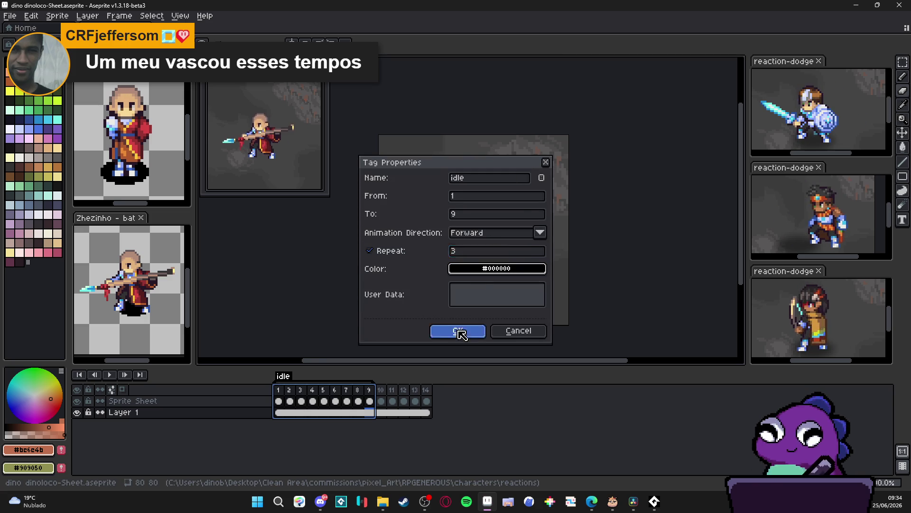
left_click(458, 330)
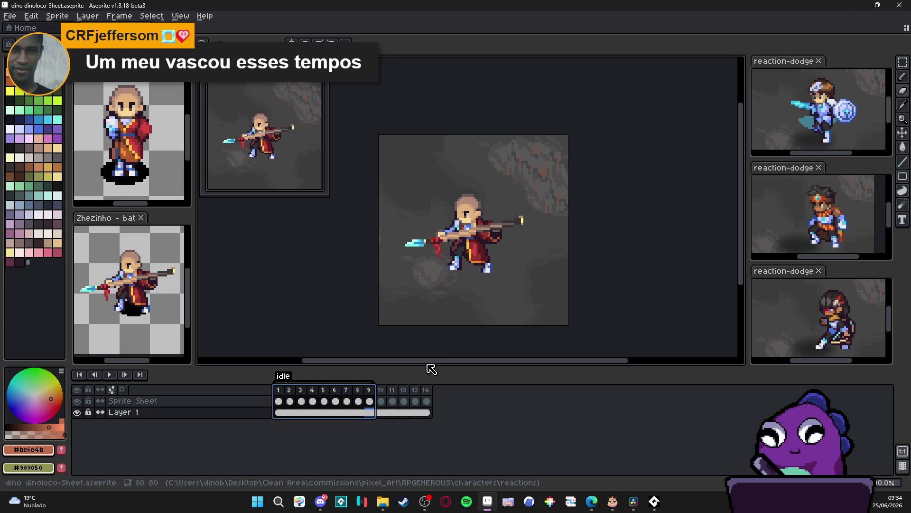
Step: Step through frames 10 to 14, flipping between frames 13 and 14 to compare poses
left_click(382, 390)
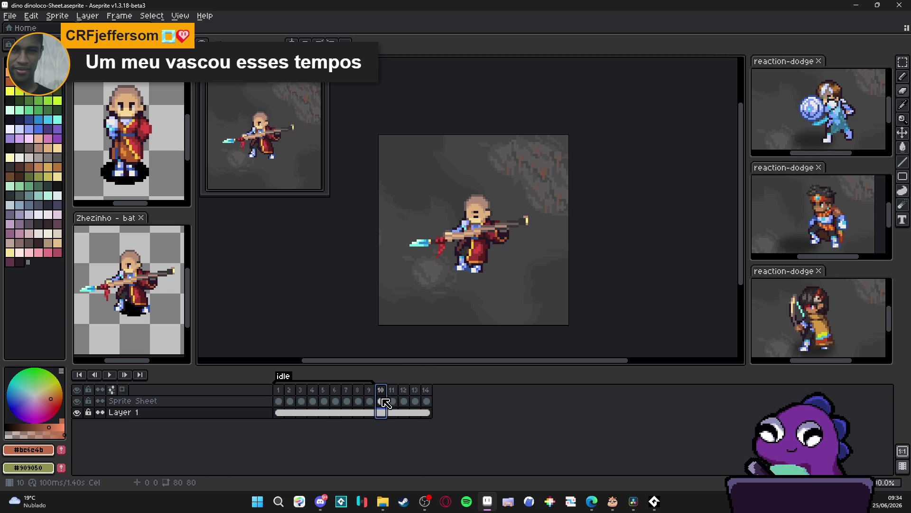
left_click(394, 398)
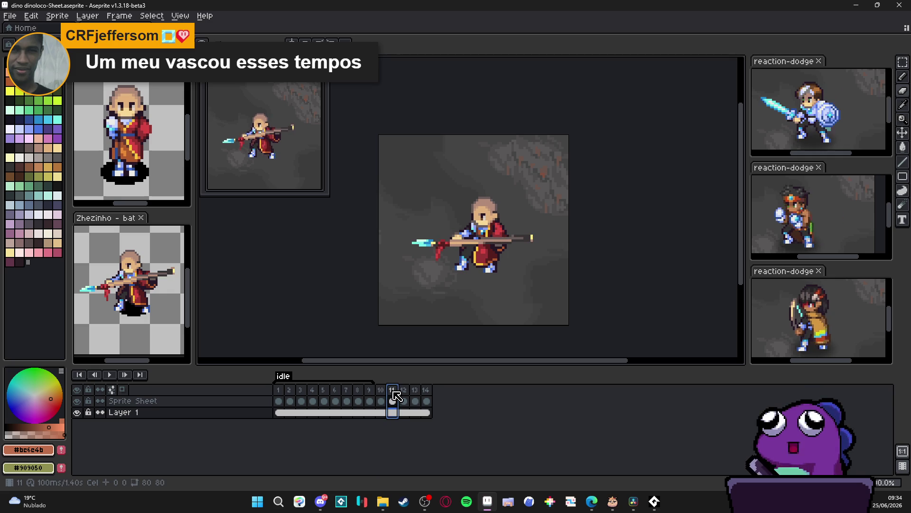
left_click(403, 401)
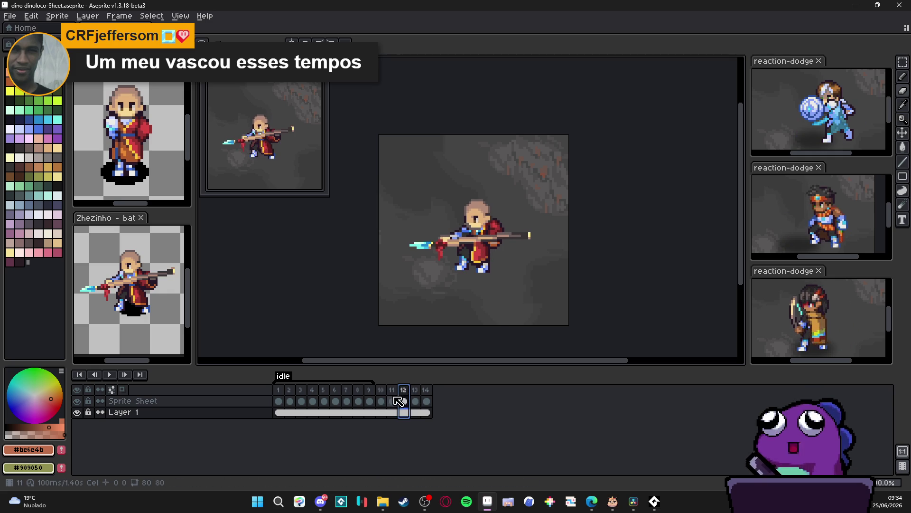
key("Right")
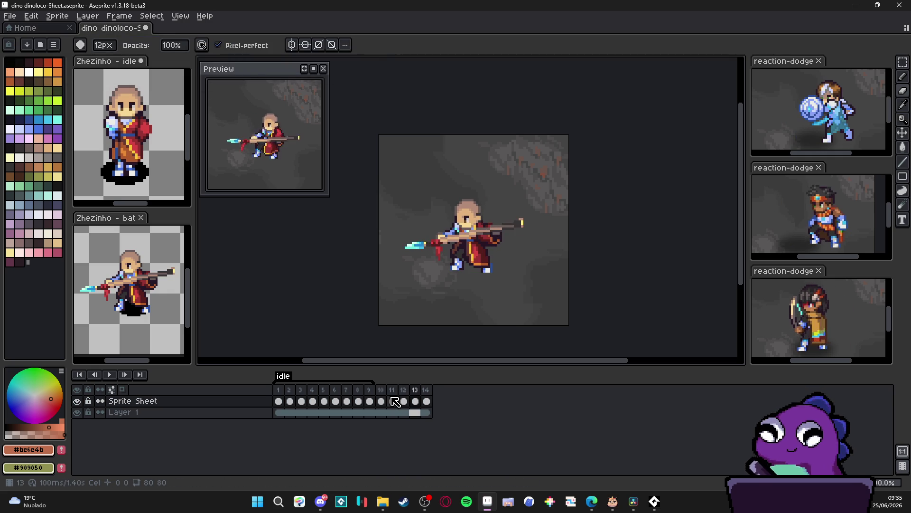
key("Right")
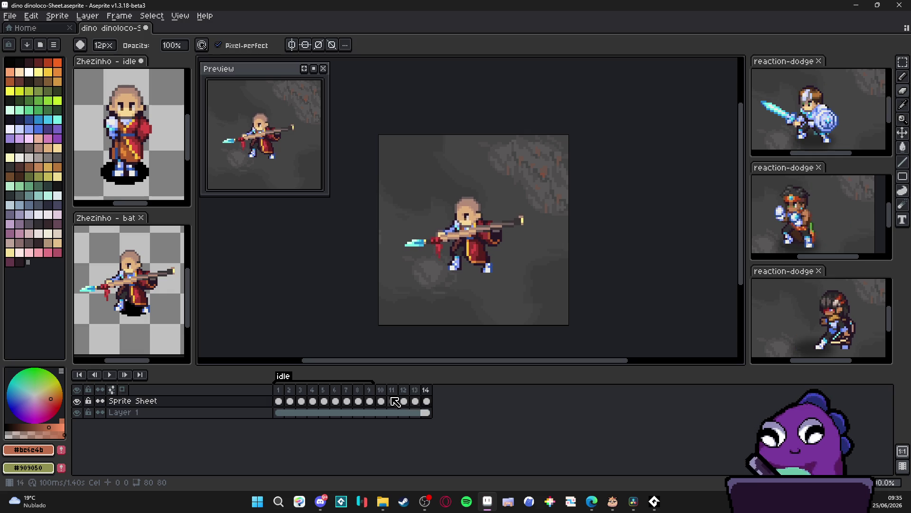
key("Left")
key("Right")
key("Left")
key("Right")
key("Left")
key("Right")
key("Left")
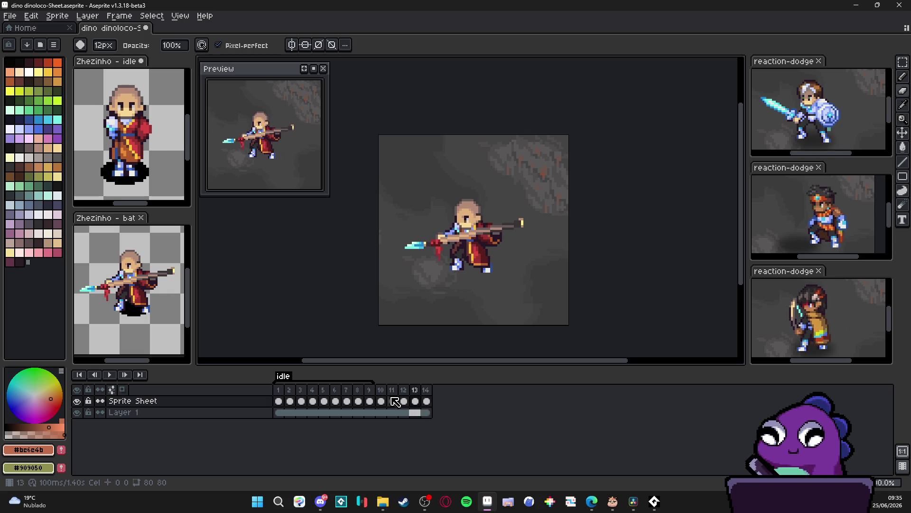
key("Right")
key("Left")
key("Right")
key("Left")
key("Right")
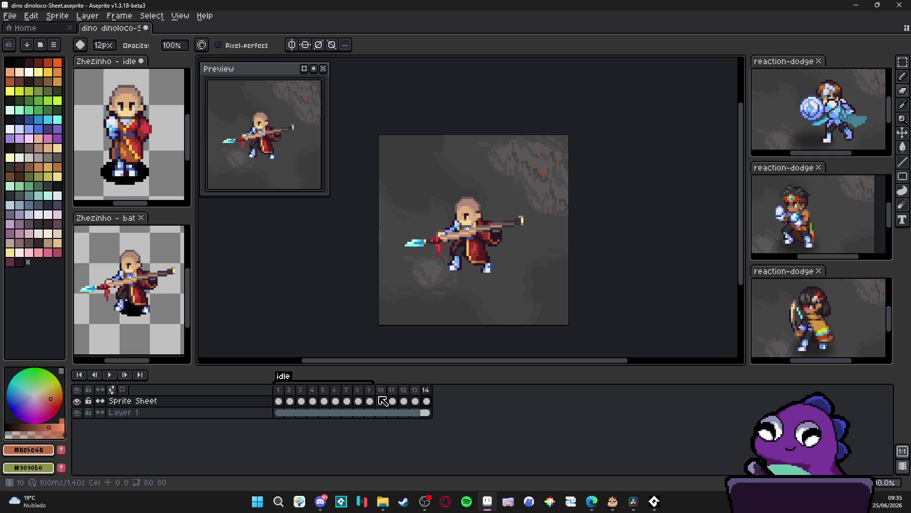
Step: Copy frame 10, delete the extra frame 11, and reselect frame 10
left_click(382, 401)
mouse_move(315, 395)
left_mouse_down()
mouse_move(278, 391)
mouse_move(405, 397)
mouse_move(391, 401)
left_mouse_up()
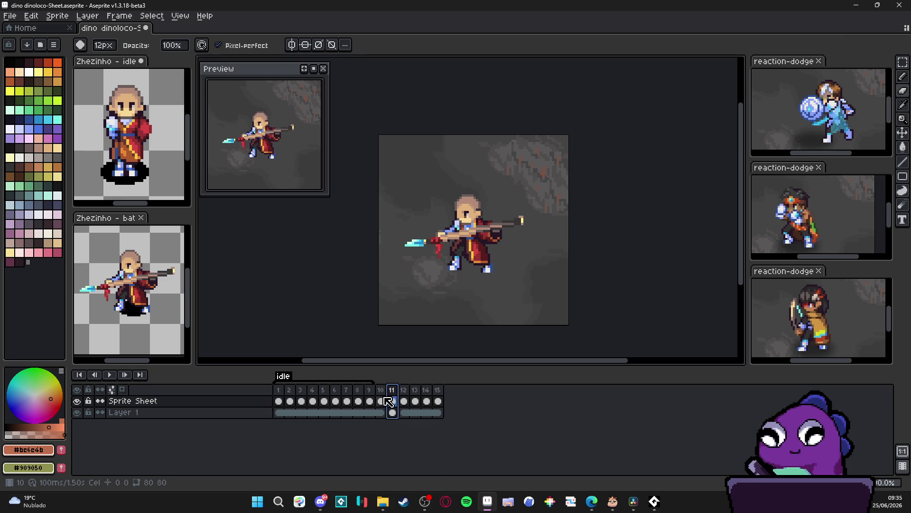
key("alt+c")
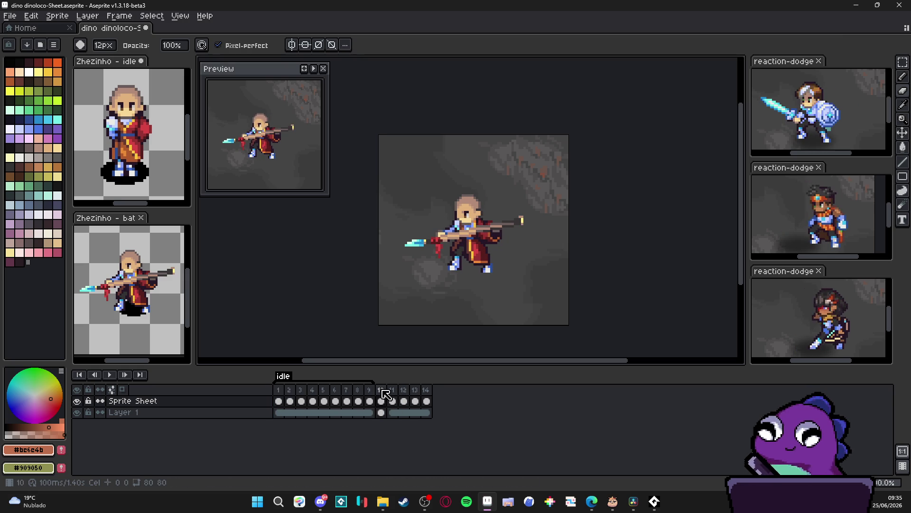
left_click(381, 390)
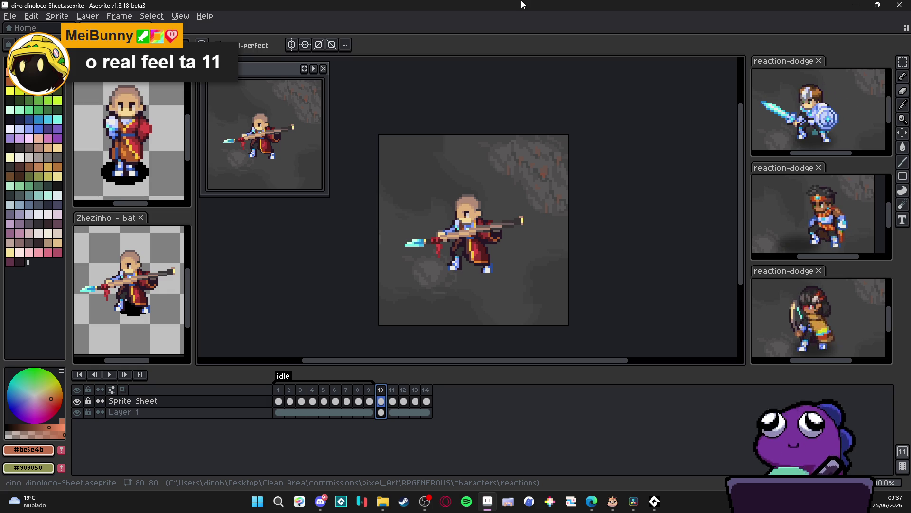
Step: Return to Aseprite, pan the canvas and reselect the Sprite Sheet layer
key("alt+Tab")
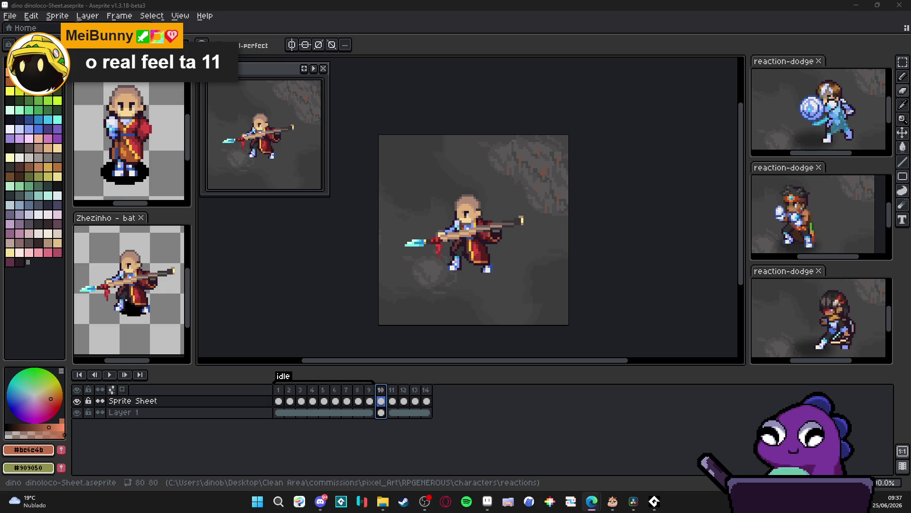
middle_click(417, 279)
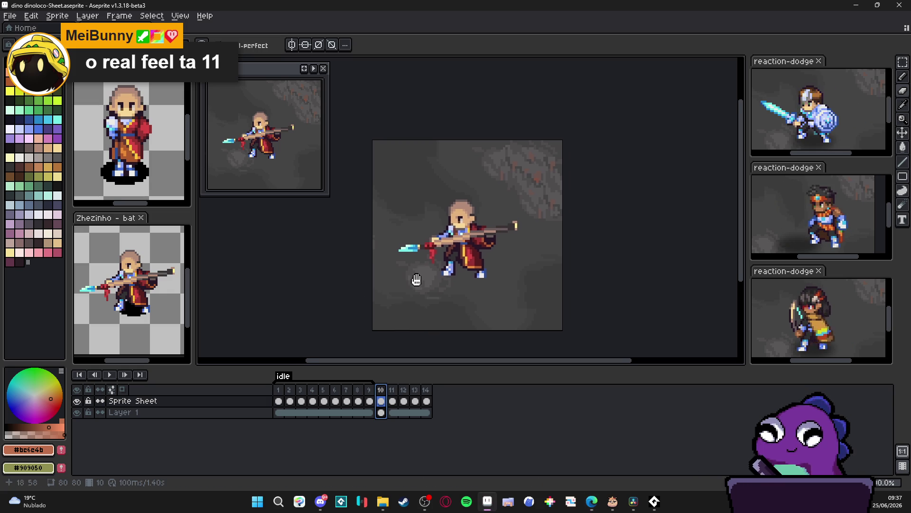
scroll(452, 251, "up", 1)
left_click(451, 249, "ctrl")
scroll(453, 248, "up", 1)
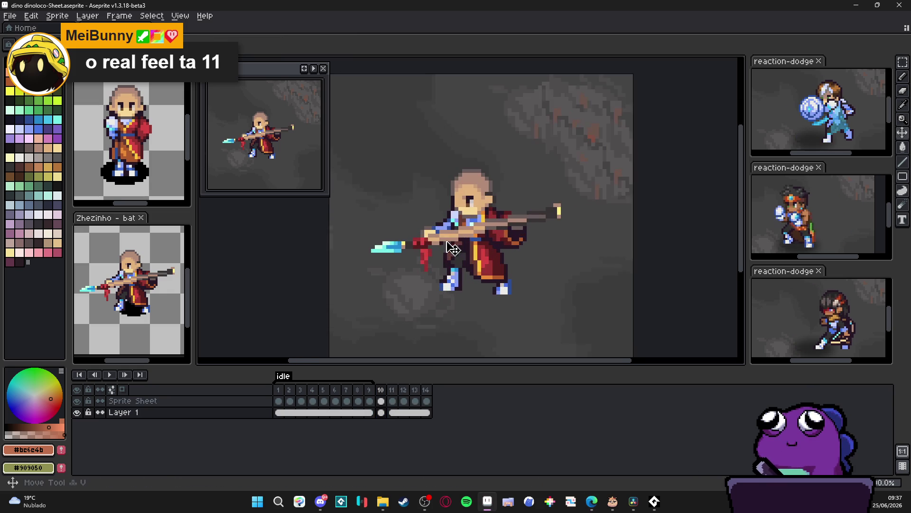
left_click(132, 400)
left_click(77, 400)
left_click(76, 401)
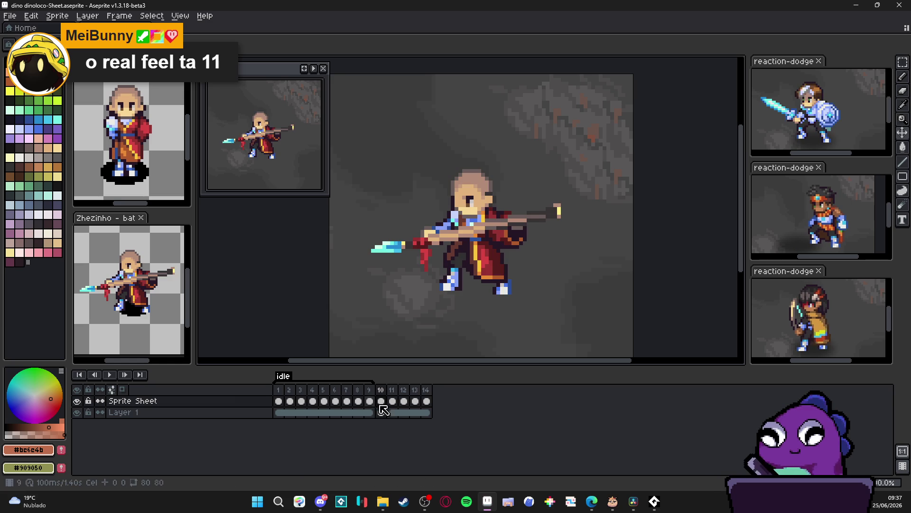
Step: Select frames 11–14 in the timeline and delete them
left_click(396, 389)
left_click_drag(399, 392, 426, 390)
key("Delete")
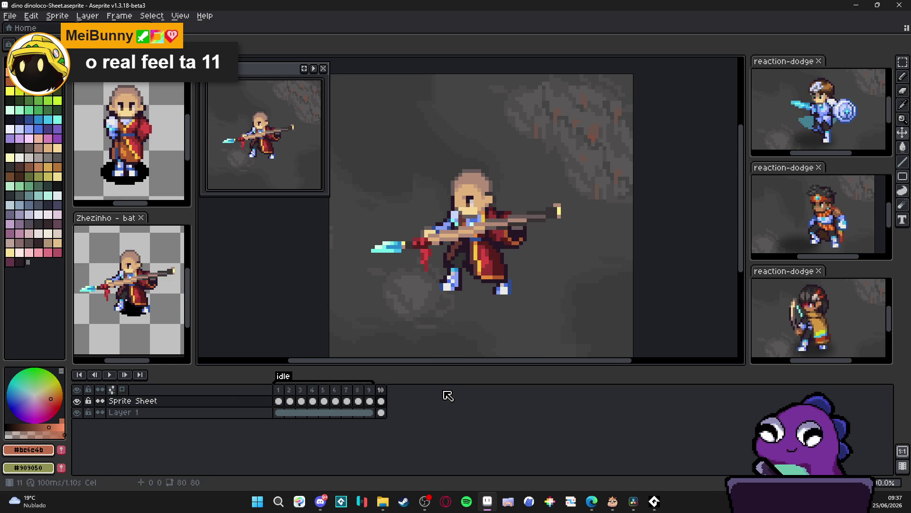
left_click(320, 502)
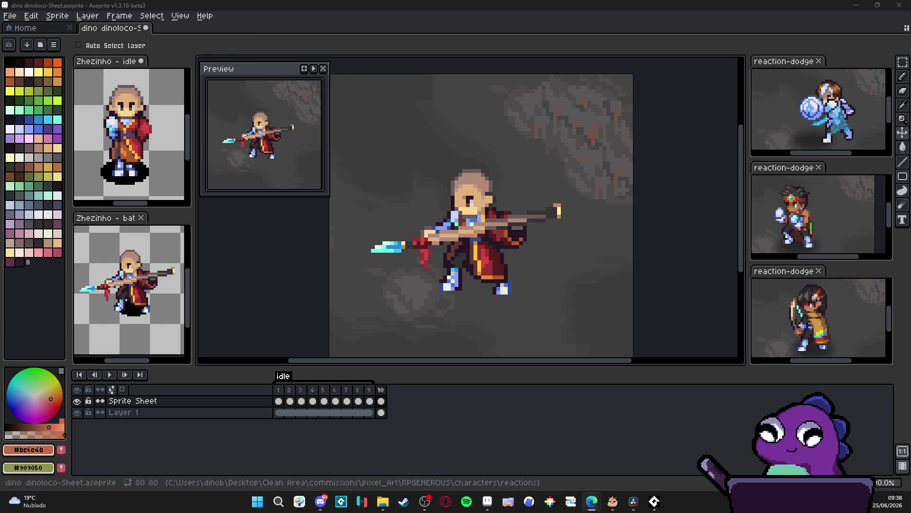
Step: Switch to the Pencil and sample the spear shaft's dark grey #695b59
scroll(480, 138, "down", 1)
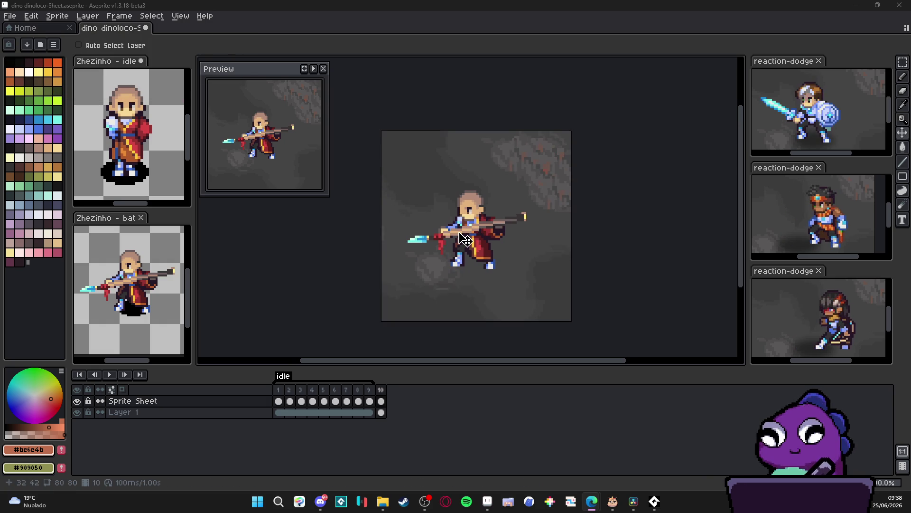
scroll(526, 228, "up", 3)
key("b")
scroll(526, 228, "down", 1)
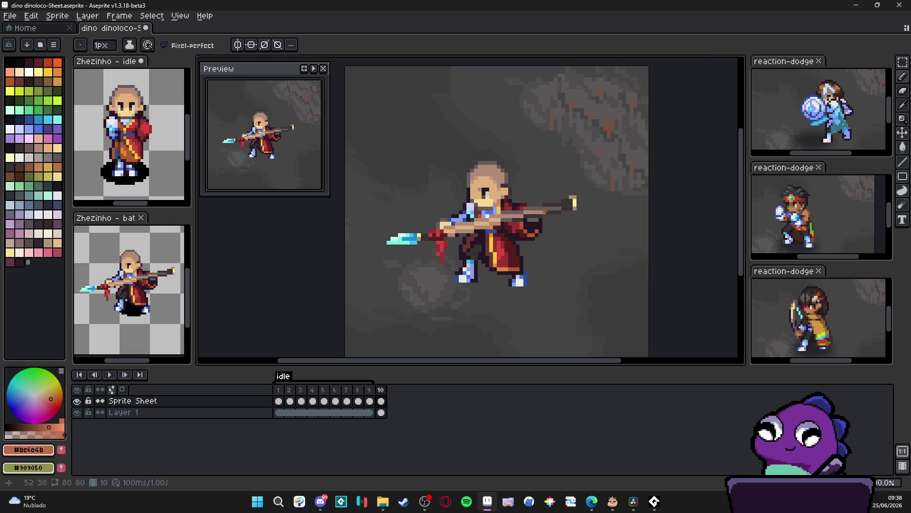
scroll(578, 232, "up", 1)
left_click(578, 232, "alt")
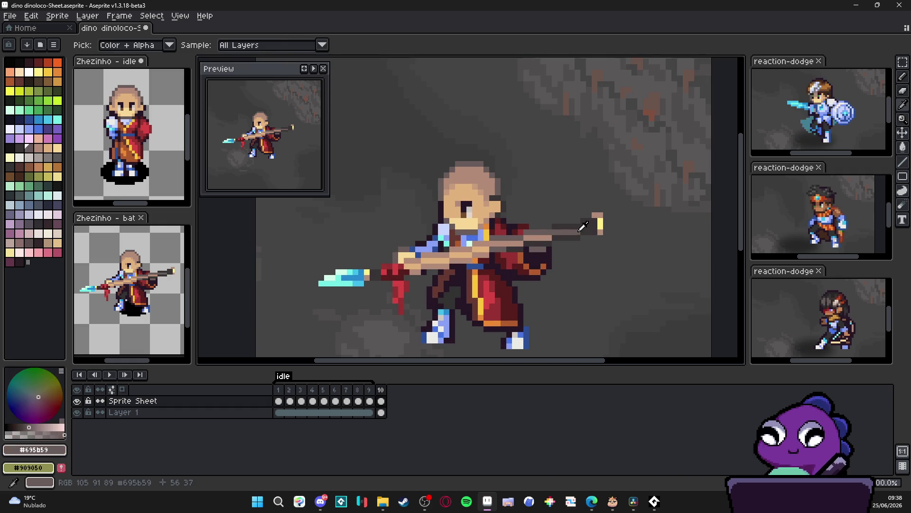
left_click_drag(579, 232, 598, 244)
Step: Pan the view and select the Sprite Sheet layer
left_click_drag(551, 215, 555, 230)
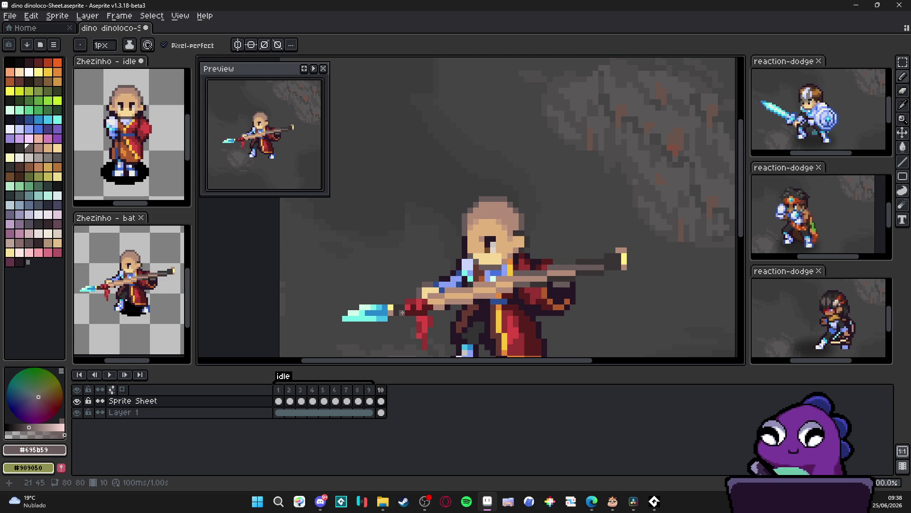
scroll(417, 234, "down", 1)
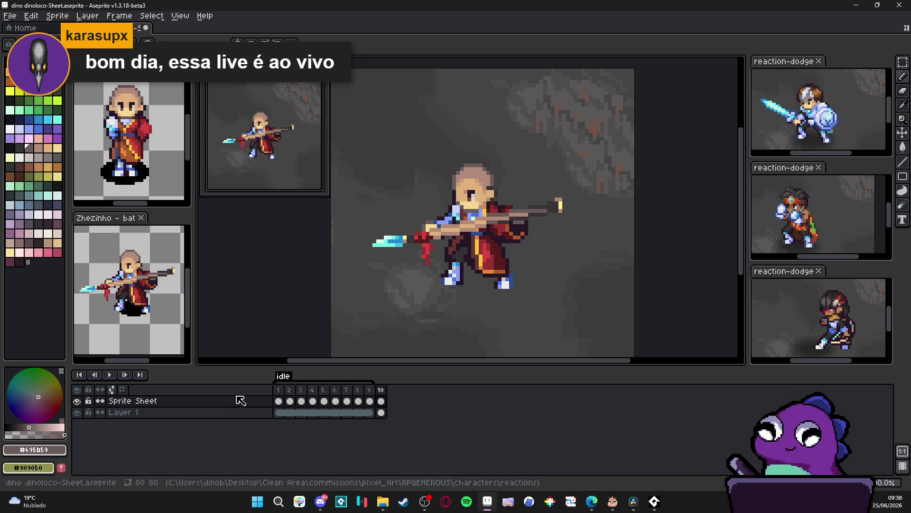
left_click(261, 404)
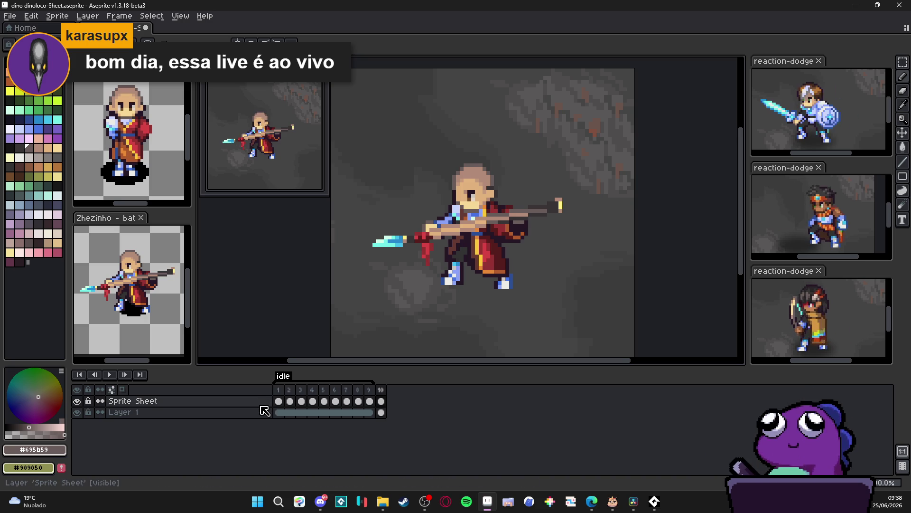
Step: On a new Layer 2, draw a pink swatch-52 ellipse circling the monk, then open Layer 2's properties
key("shift+n")
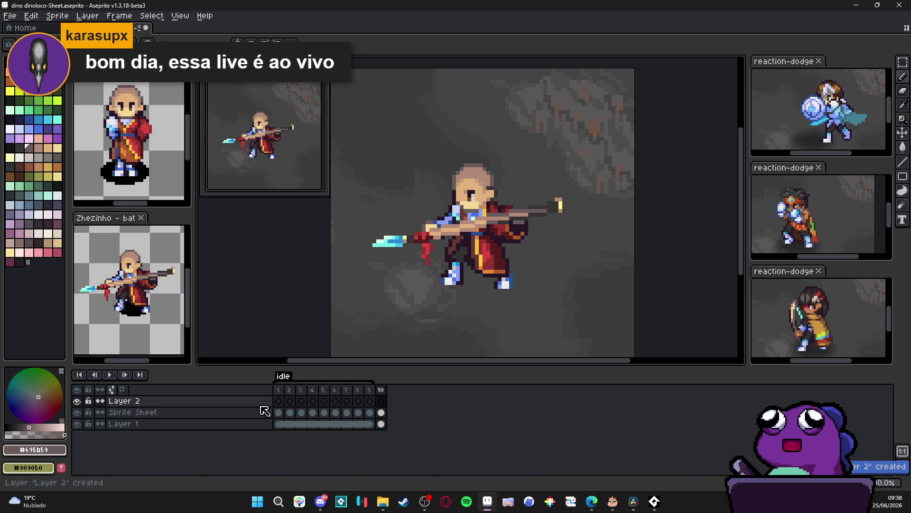
left_click(381, 401)
left_click_drag(430, 187, 445, 201)
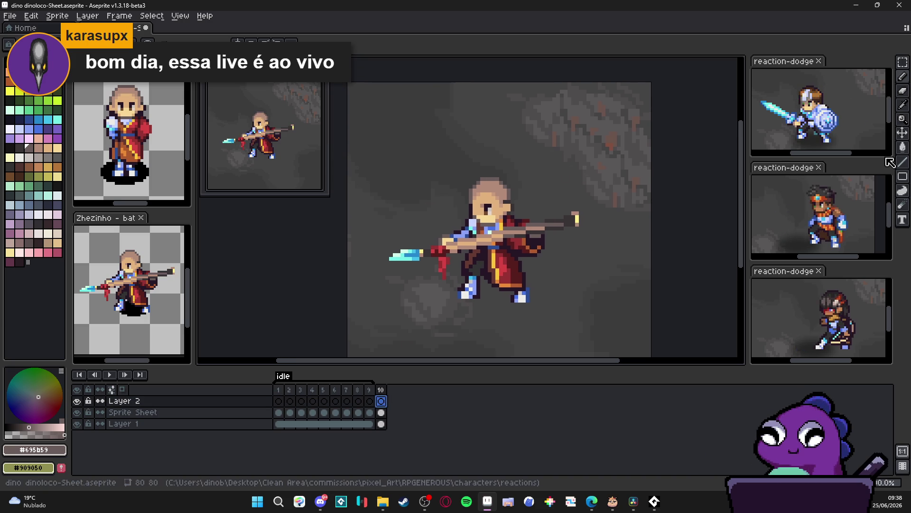
left_click_drag(902, 176, 869, 176)
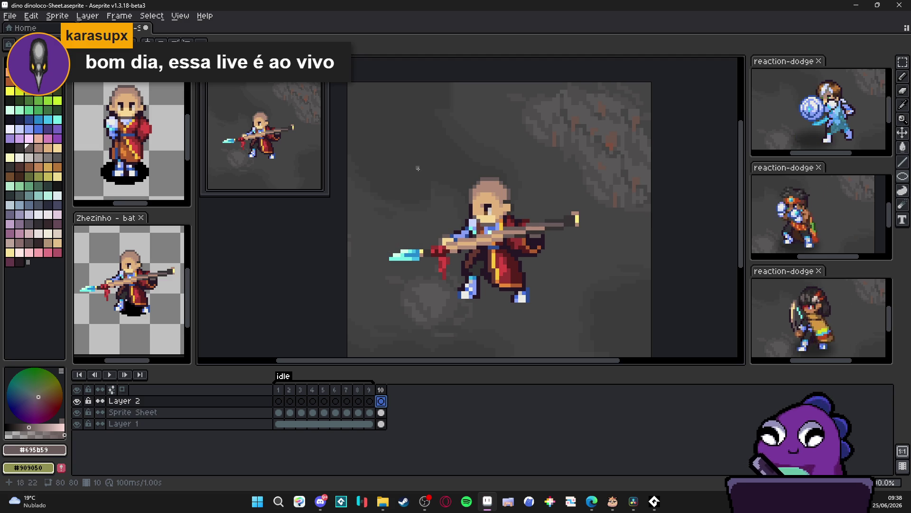
left_click(48, 138)
left_click_drag(384, 133, 581, 342)
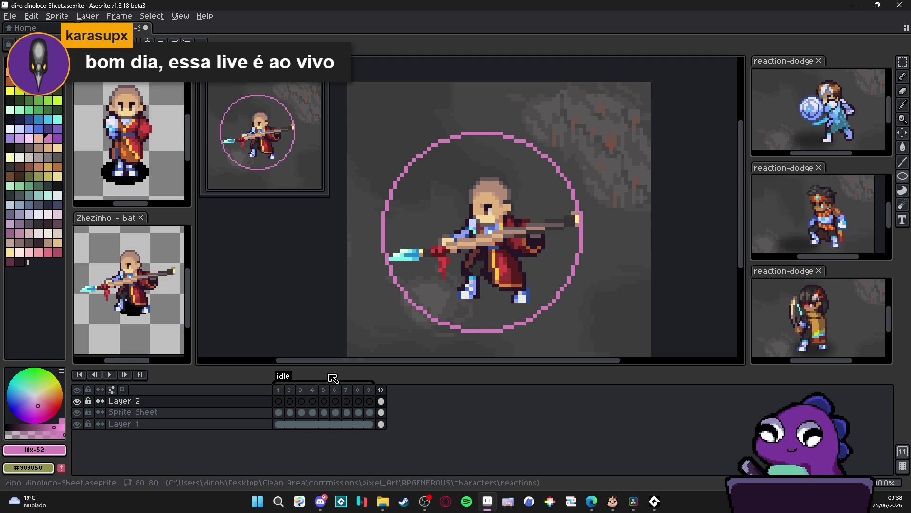
double_click(205, 404)
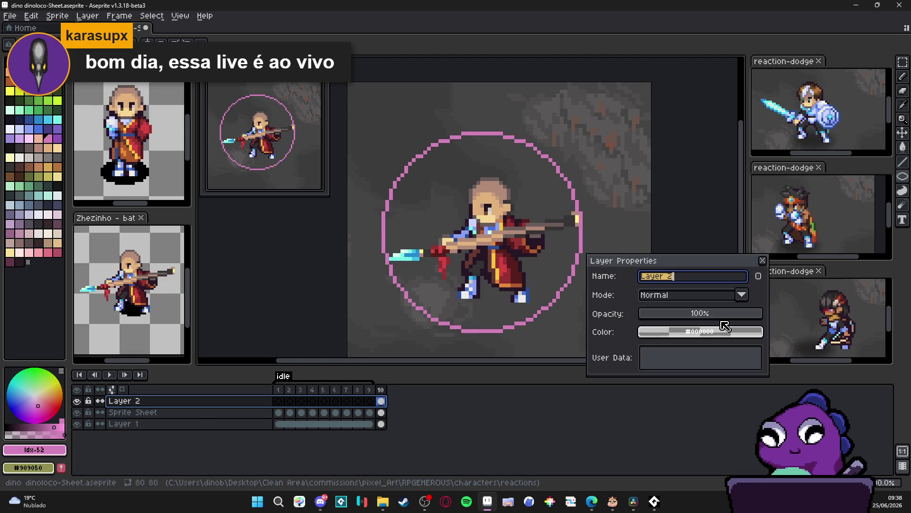
Step: Lower Layer 2's opacity and add a new layer named 'spear'
left_click(700, 315)
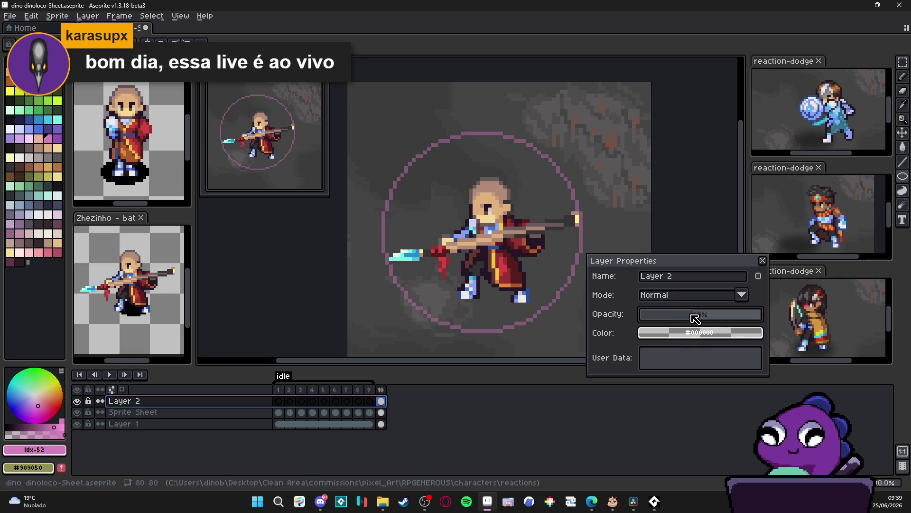
key("Return")
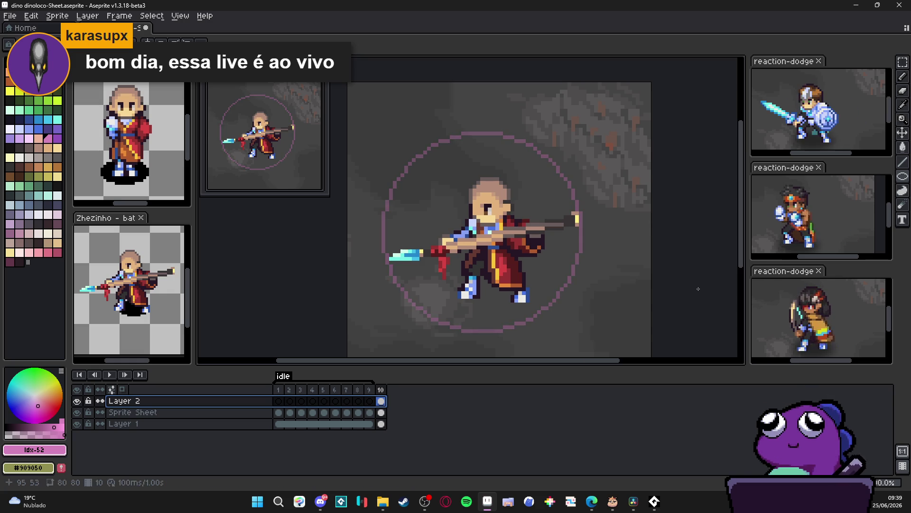
key("shift+n")
double_click(240, 405)
type("lança")
key("BackSpace")
key("BackSpace")
key("BackSpace")
type("spear")
key("Return")
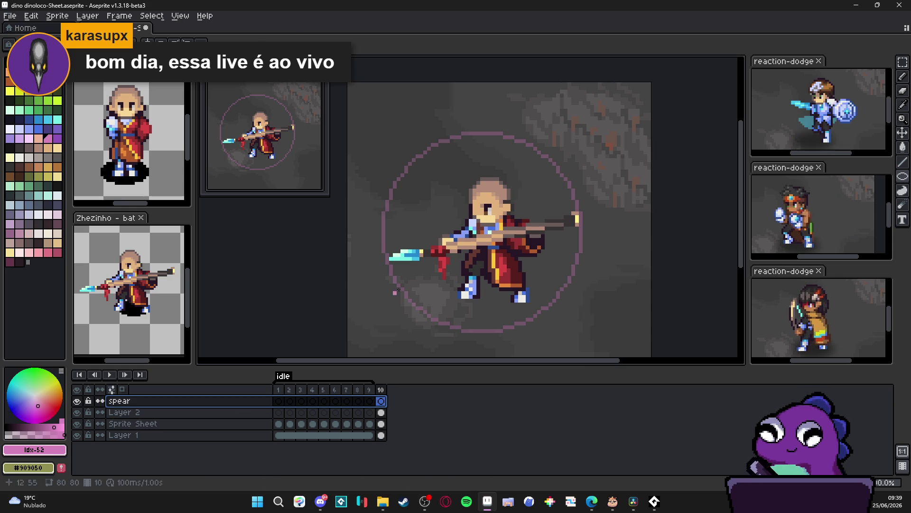
Step: Draw a long straight tan line across the monk for the new spear shaft
scroll(460, 227, "up", 1)
scroll(460, 228, "left", 5)
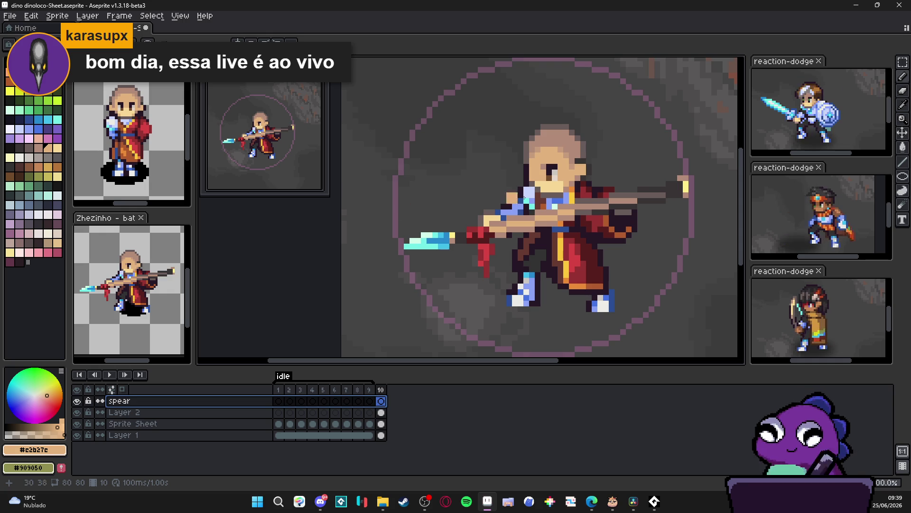
left_click_drag(401, 205, 685, 206)
Step: Sample the dark grey #373334 and draw shading lines along the tan spear shaft
left_click(682, 213, "alt")
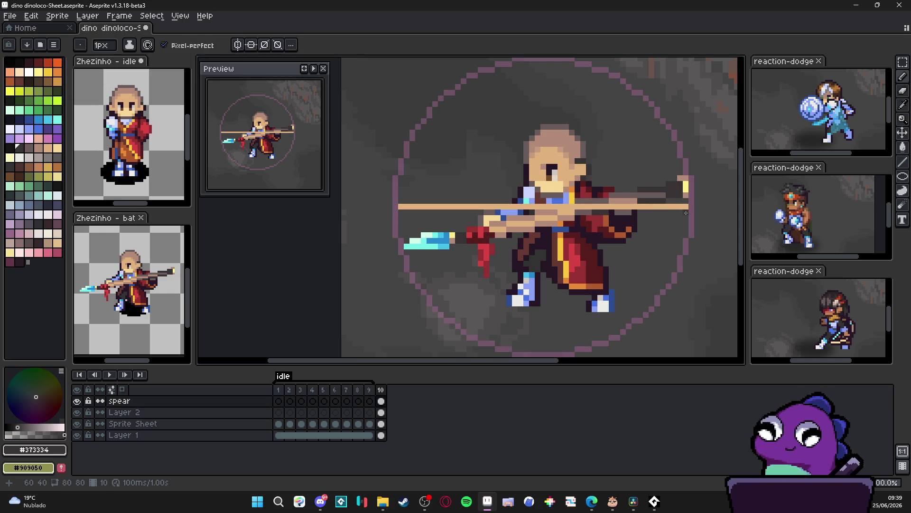
left_click(686, 211, "alt")
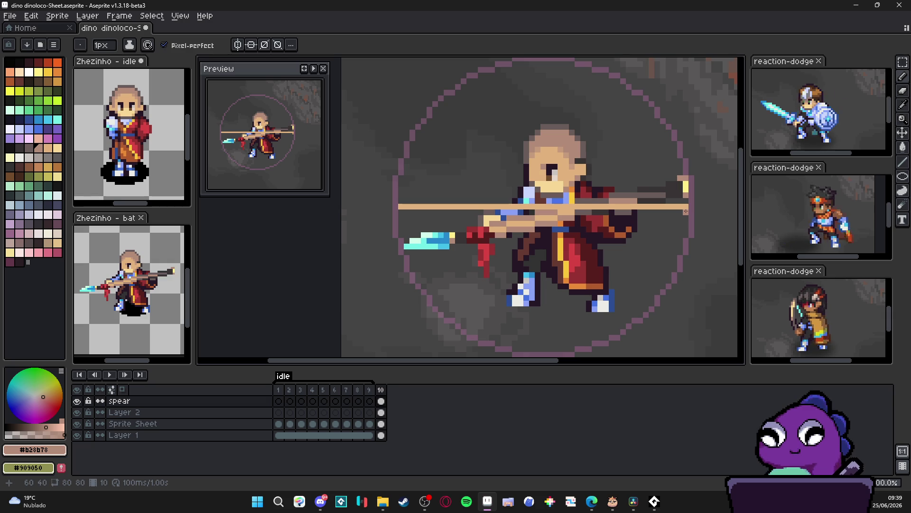
left_click(686, 187, "alt")
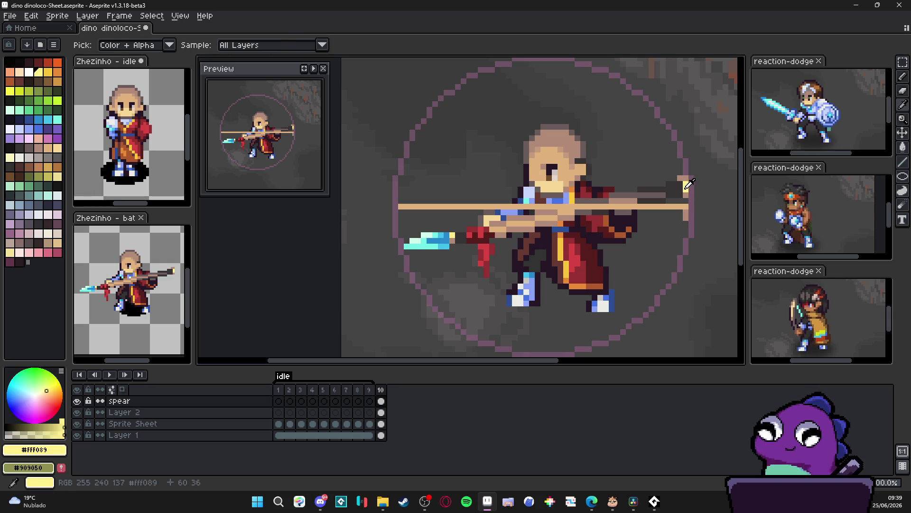
left_click(677, 215, "alt")
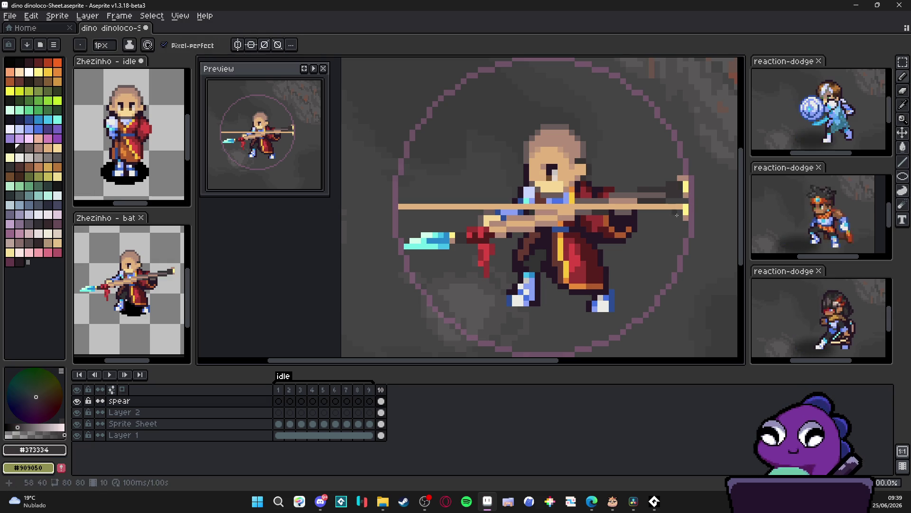
left_click_drag(679, 217, 421, 215)
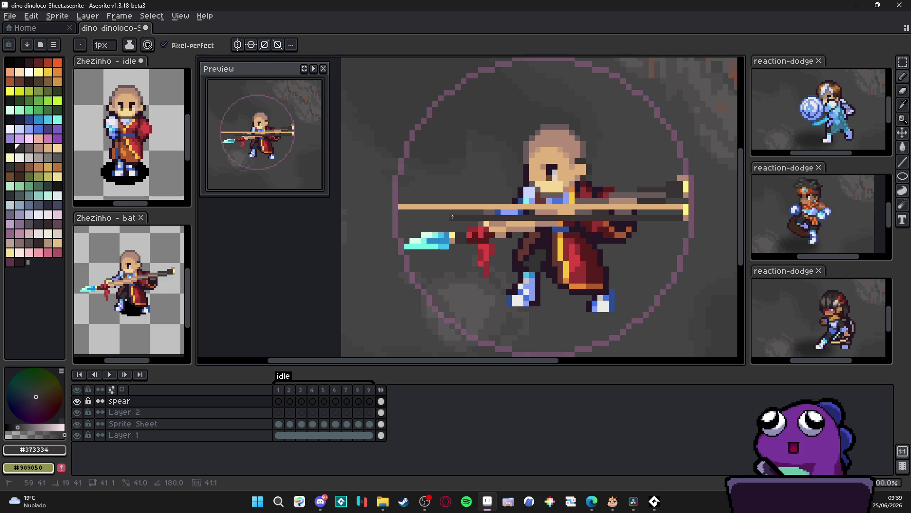
left_click_drag(455, 215, 678, 209)
left_click_drag(678, 208, 457, 212)
left_click(616, 199, "alt")
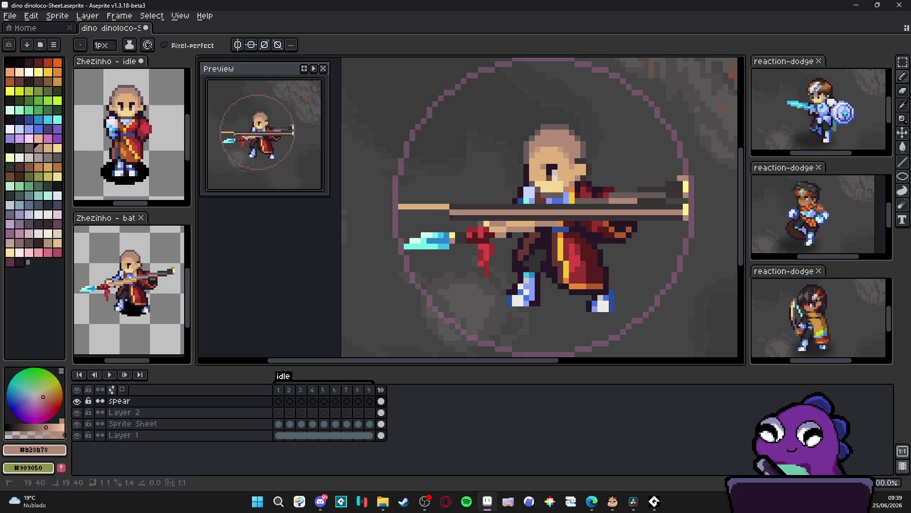
Step: Paint blue over the shaft's left end, undoing a stray stroke
left_click(454, 213, "alt")
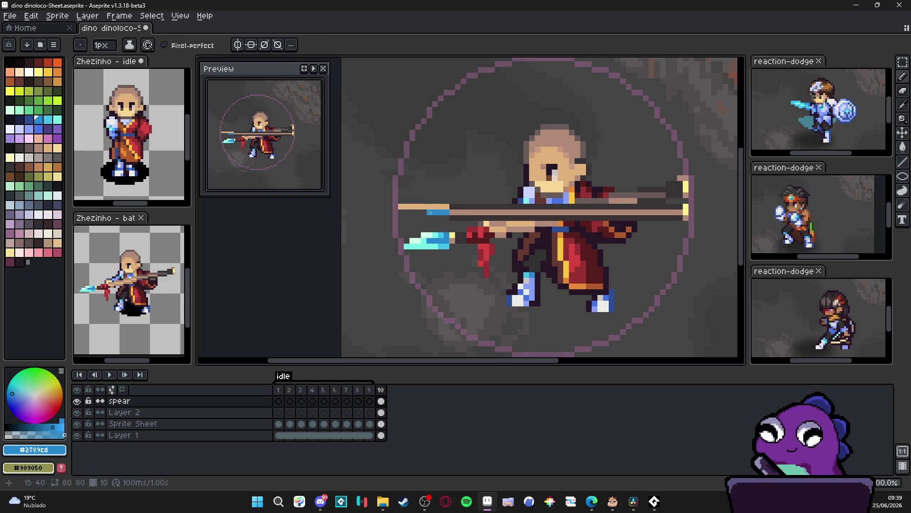
left_click_drag(446, 209, 407, 210)
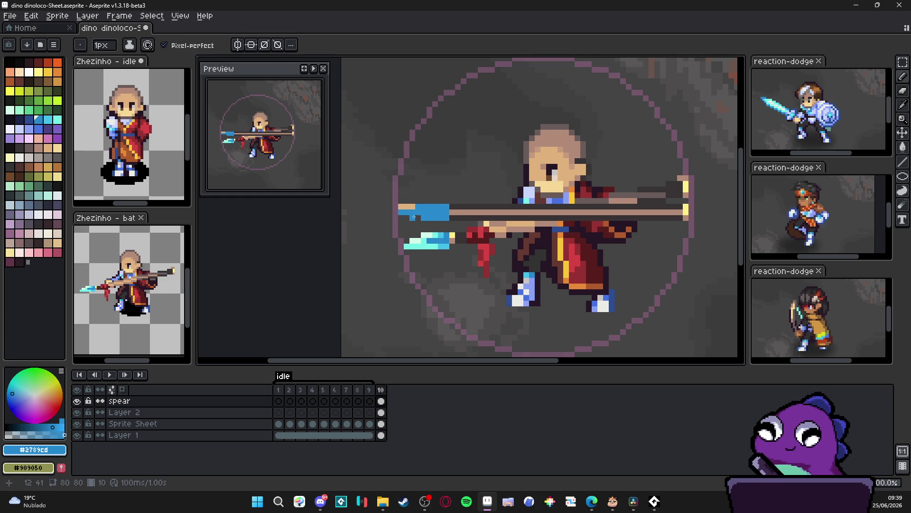
key("b")
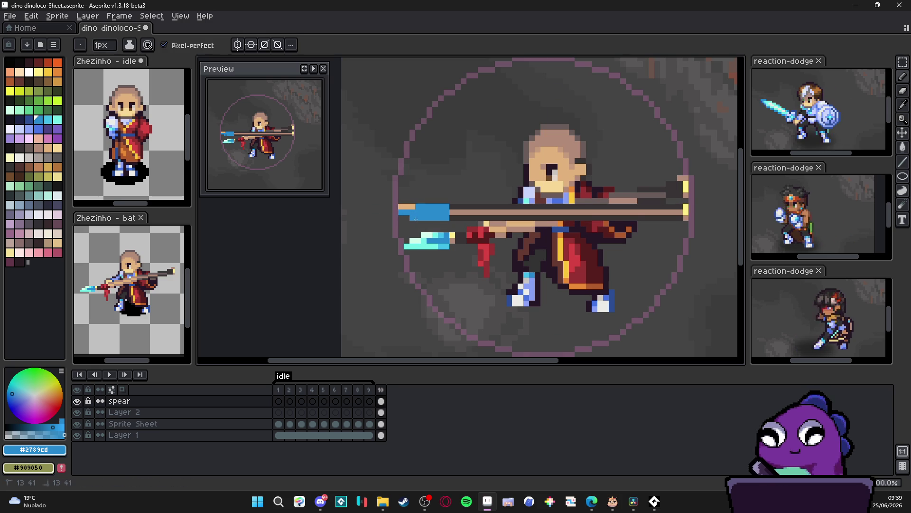
key("ctrl+z")
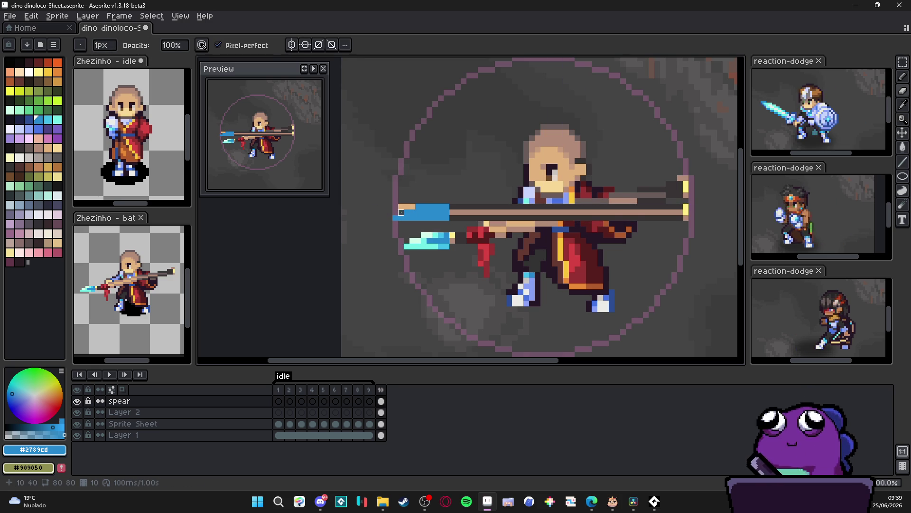
key("e")
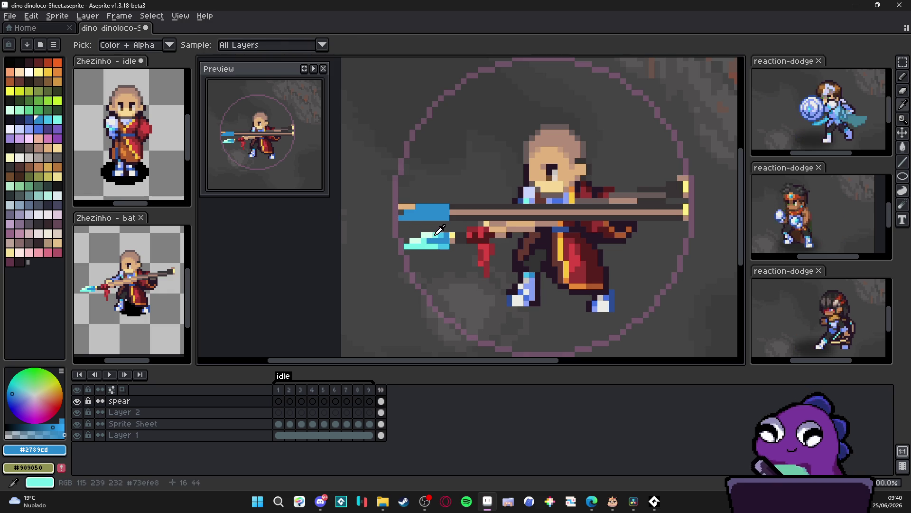
Step: Sample cyan shades from the old tip and paint the spearhead with a pale highlight
left_click(425, 236, "alt")
mouse_move(420, 206)
left_mouse_down()
mouse_move(441, 207)
mouse_move(407, 217)
mouse_move(436, 217)
left_mouse_up()
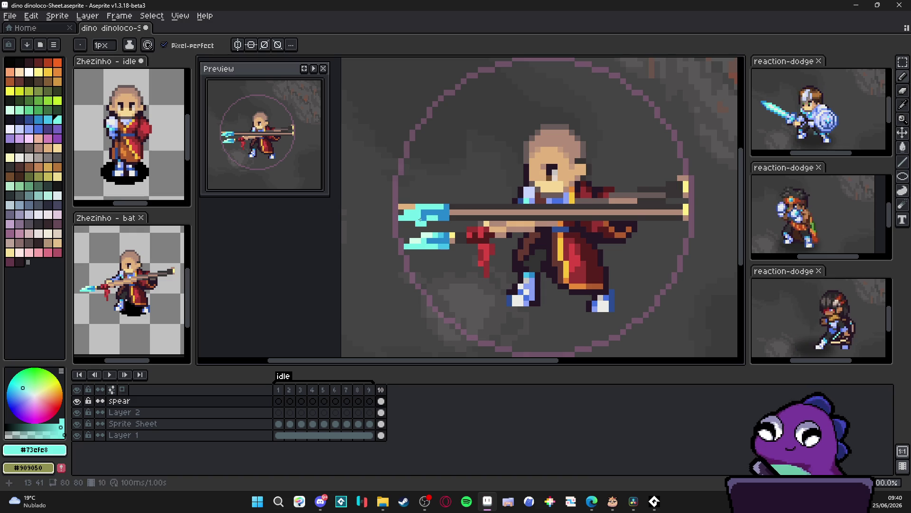
left_click(443, 239, "alt")
left_click(424, 237, "alt")
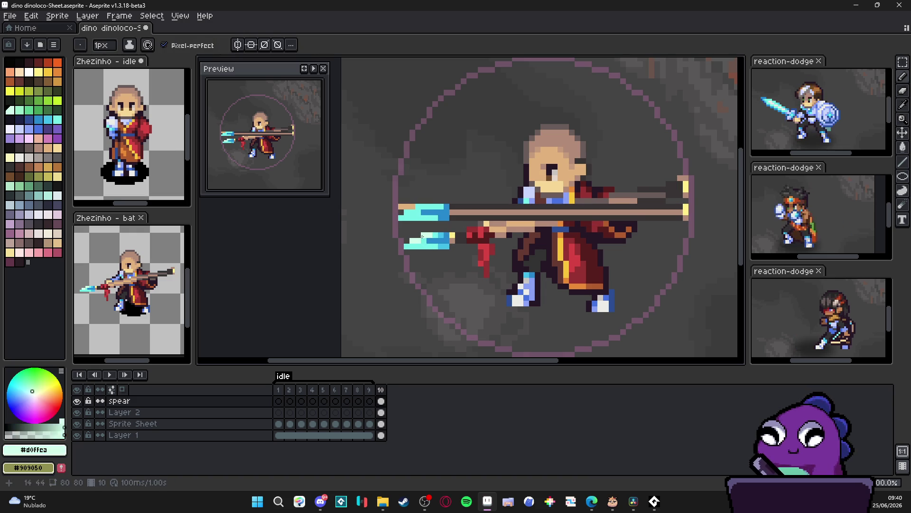
left_click(426, 209)
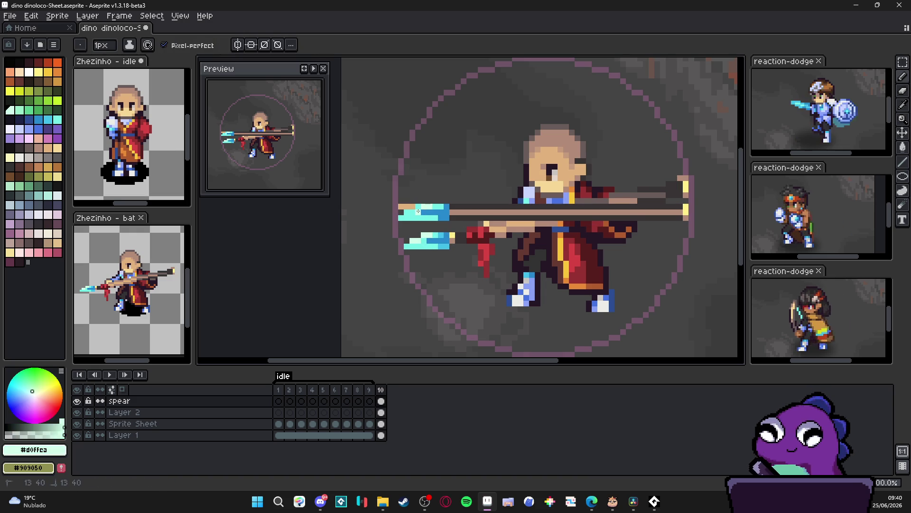
scroll(430, 209, "down", 2)
scroll(430, 208, "up", 3)
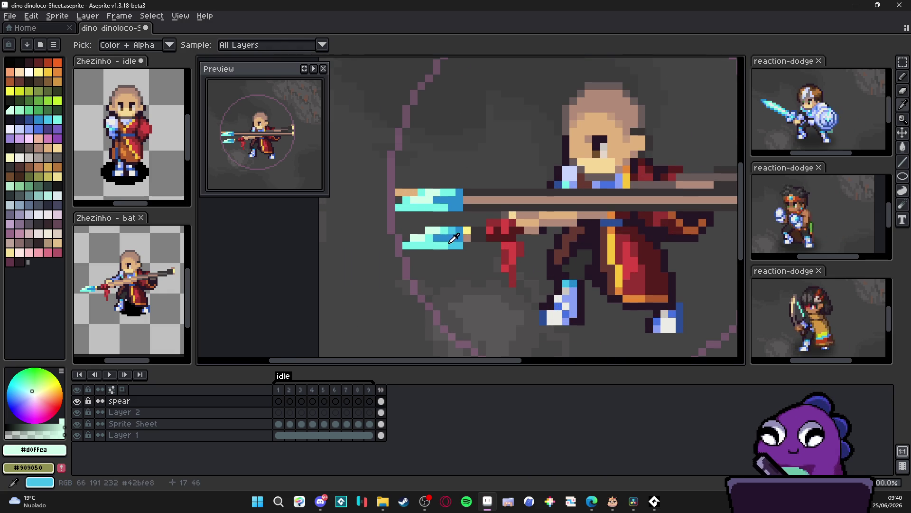
left_click(451, 208, "alt")
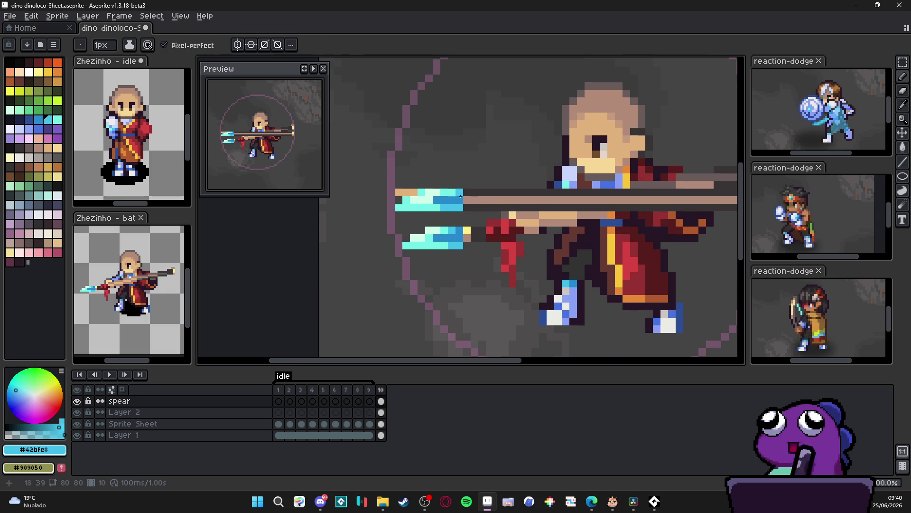
scroll(460, 192, "down", 4)
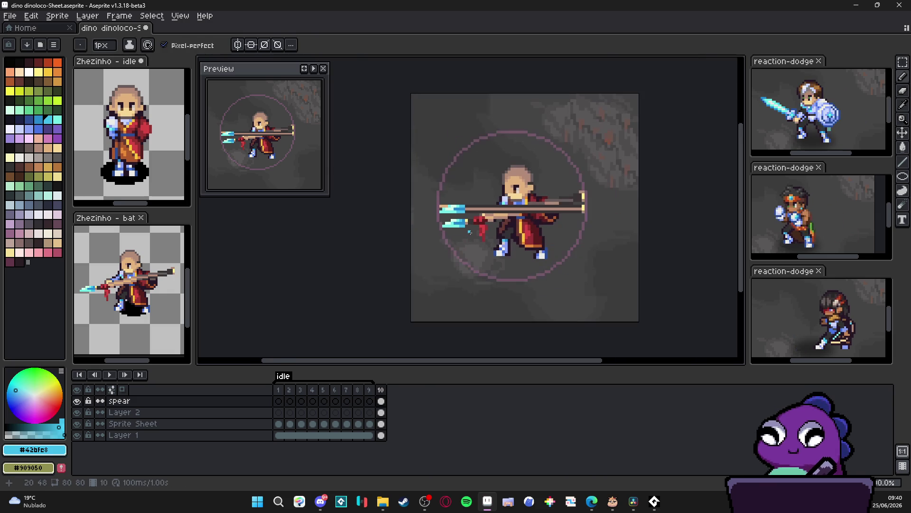
Step: Sample the coat's red and pencil a row of red binding pixels behind the spearhead
scroll(475, 211, "up", 2)
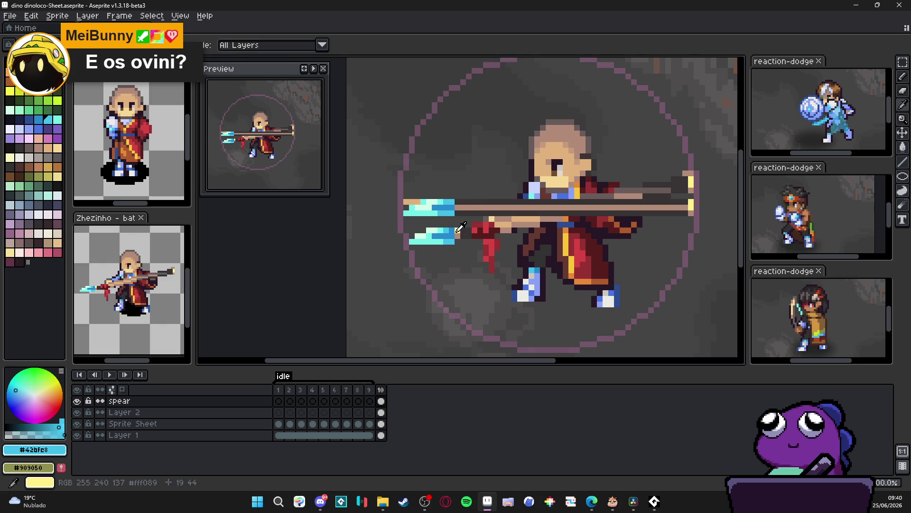
left_click(459, 204, "alt")
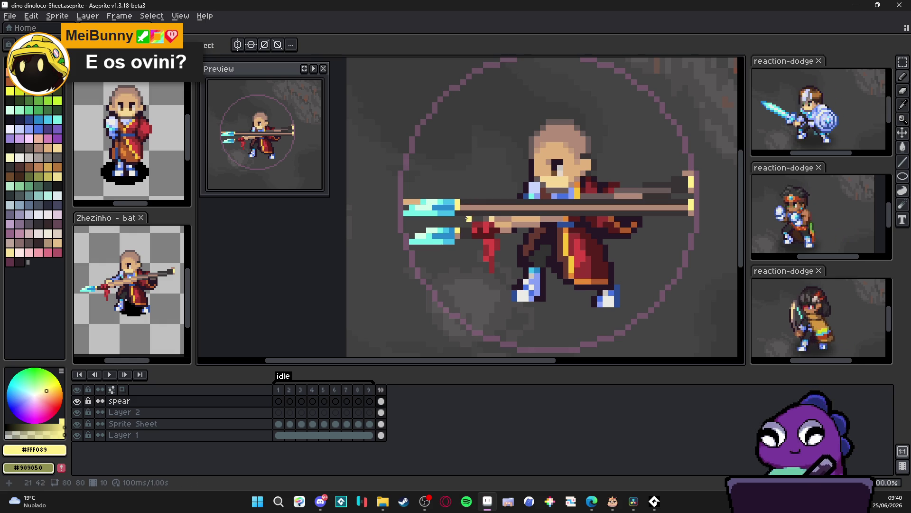
left_click(475, 236, "alt")
left_click(466, 205)
left_click(474, 208)
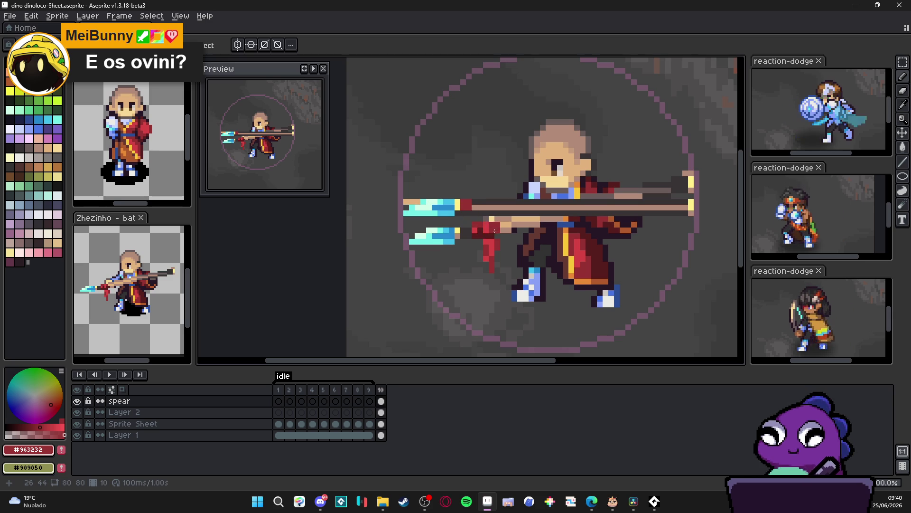
left_click(473, 207)
left_click(478, 205)
Step: Shade the red binding with a darker red
left_click(499, 229, "alt")
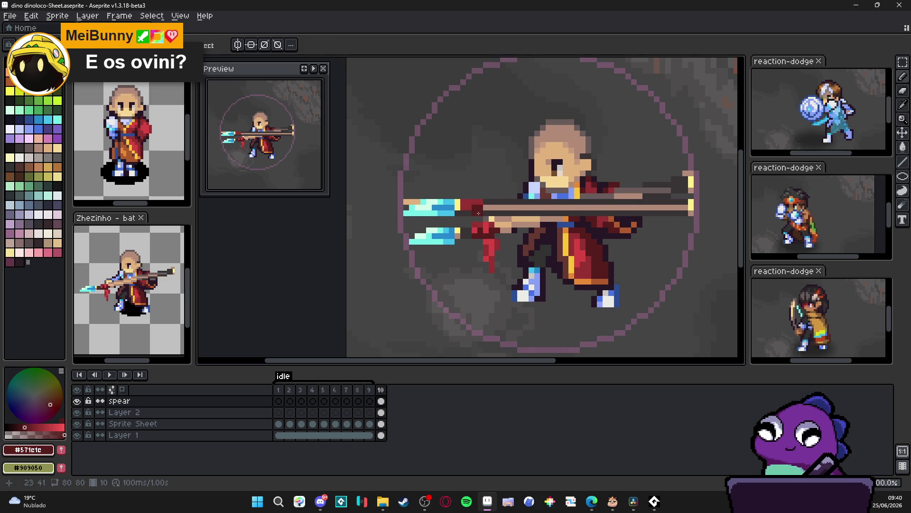
left_click_drag(478, 208, 478, 208)
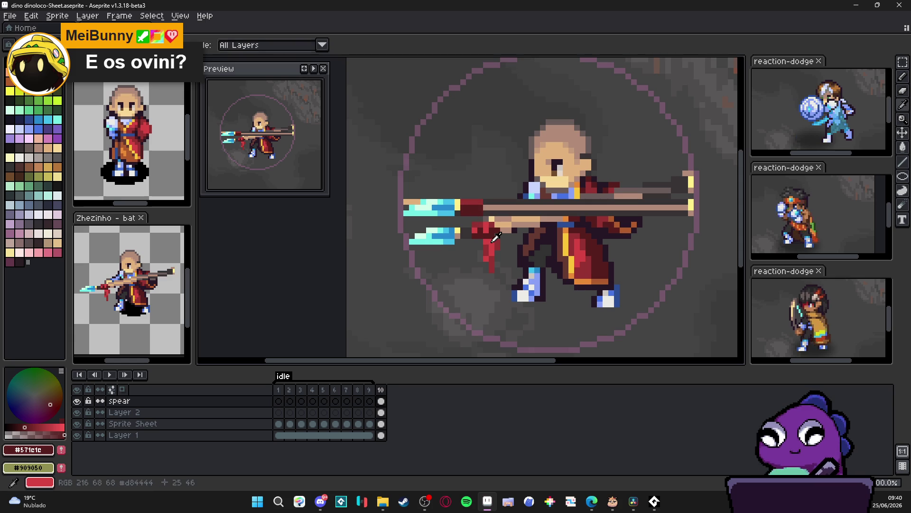
left_click(479, 222, "alt")
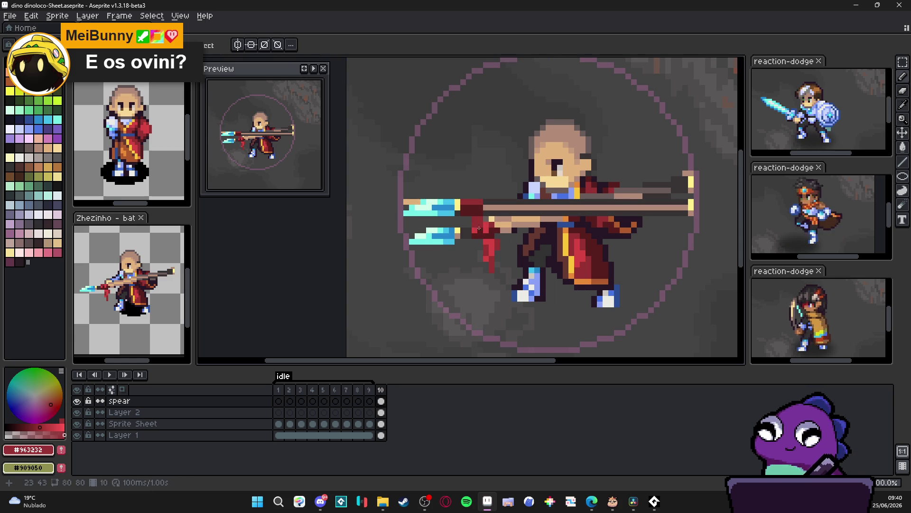
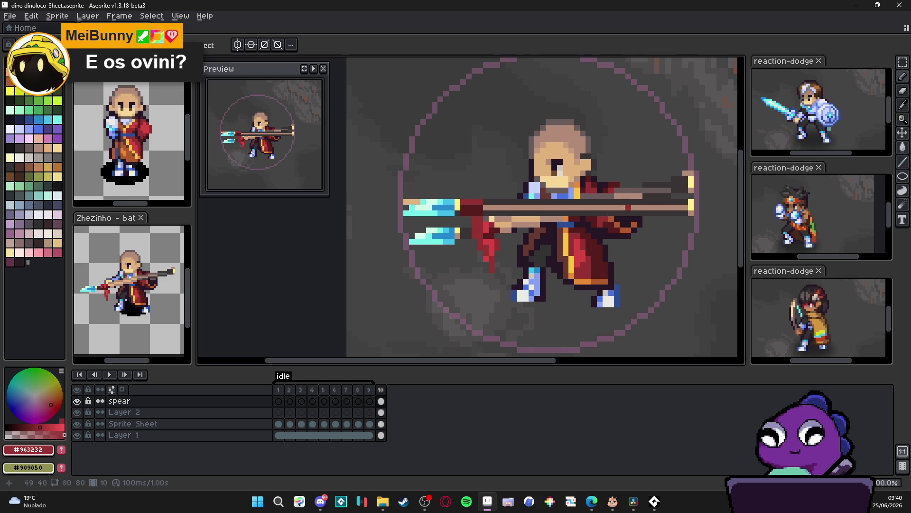
Step: Make the Sprite Sheet layer active and hide the pink guide circle on Layer 2
scroll(522, 228, "down", 2)
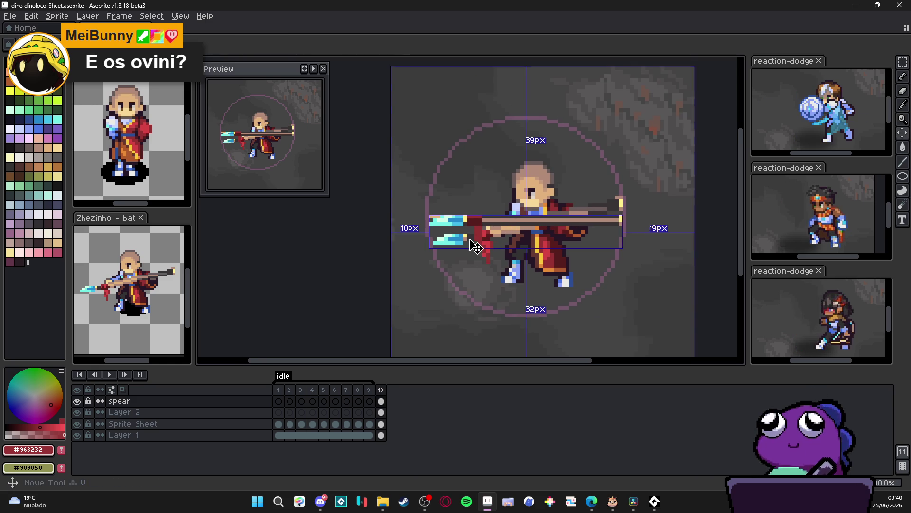
left_click(475, 245, "ctrl")
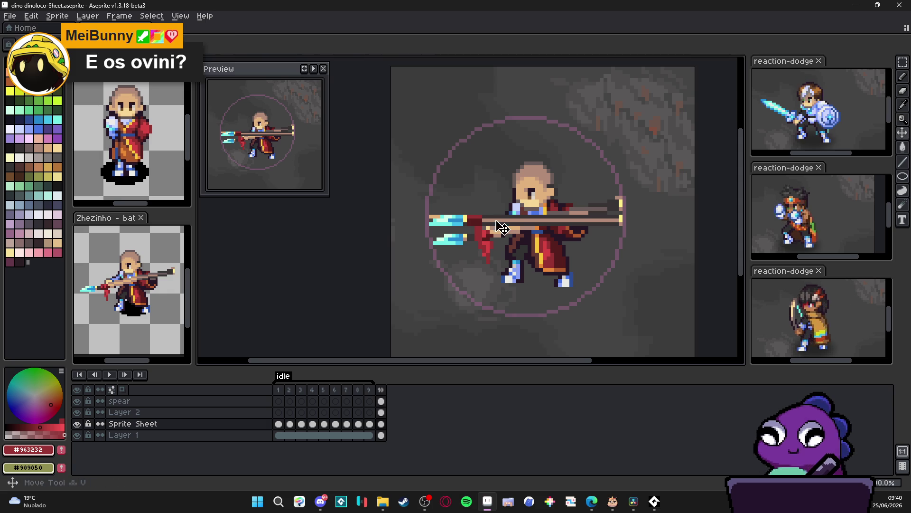
left_click(76, 412)
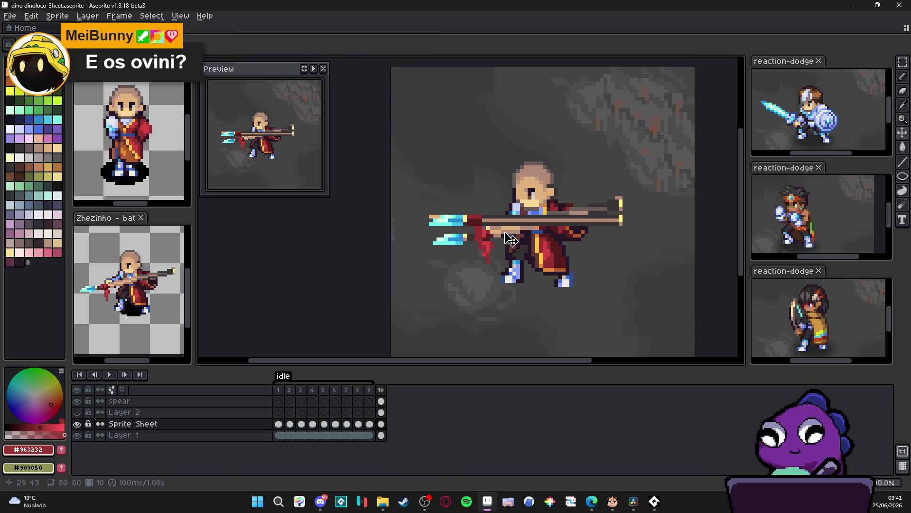
Step: Toggle the spear layer off and on to compare the sprite with and without the spear
left_click(153, 401)
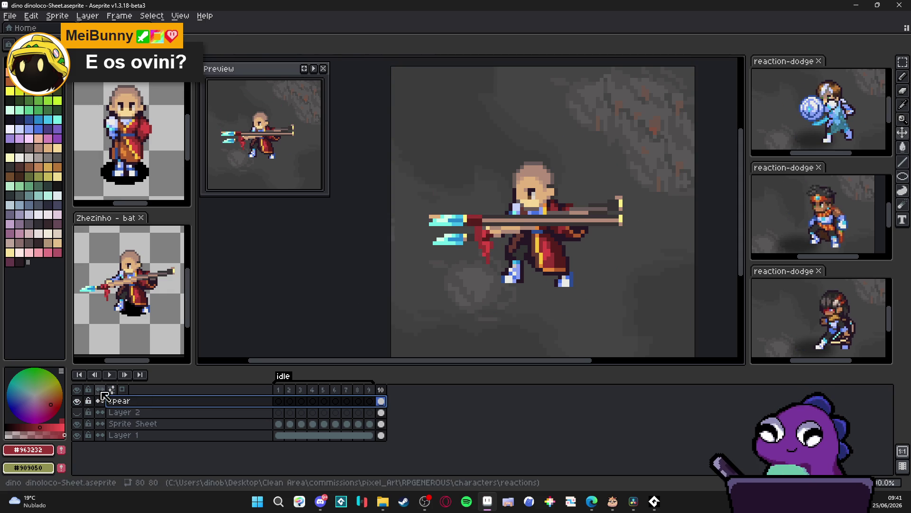
left_click(77, 401)
left_click(77, 401)
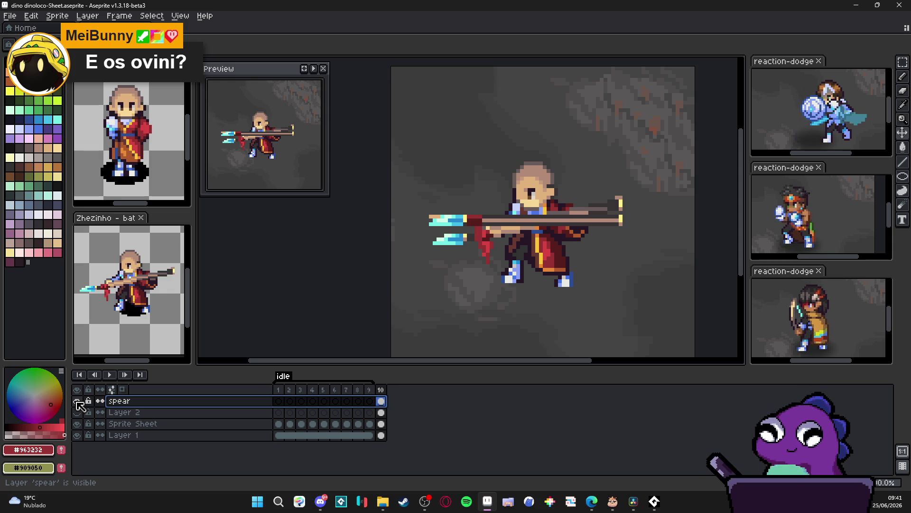
left_click(77, 401)
left_click(77, 401)
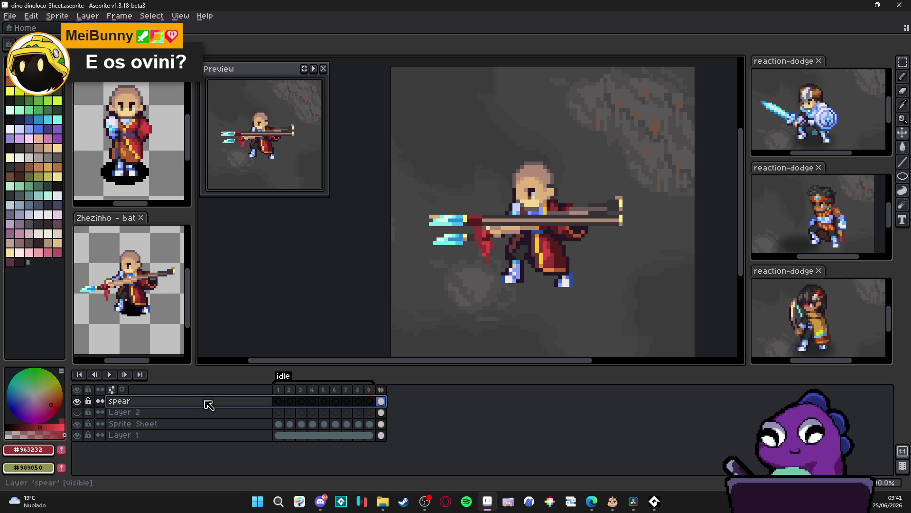
right_click(164, 396)
Step: Duplicate the spear layer and name the copy 'original_spear' in Layer Properties
left_click(225, 456)
double_click(135, 402)
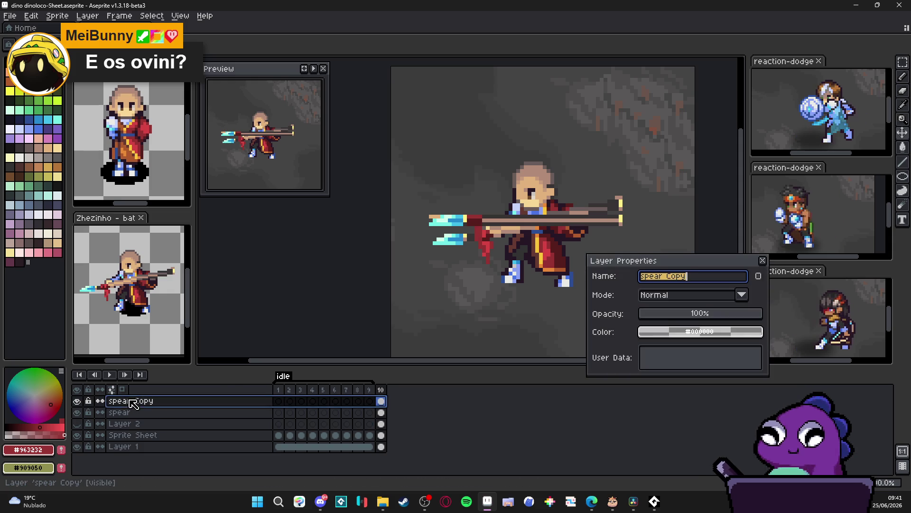
type("original")
key("Return")
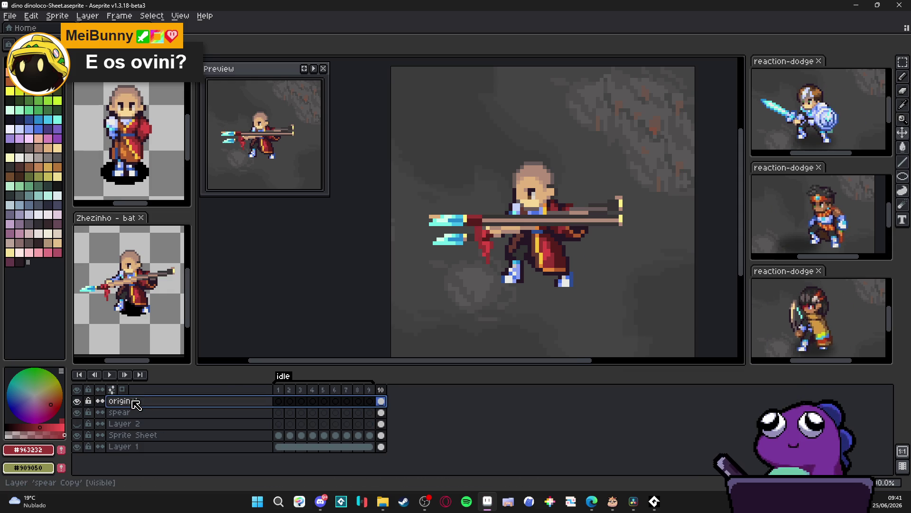
double_click(135, 402)
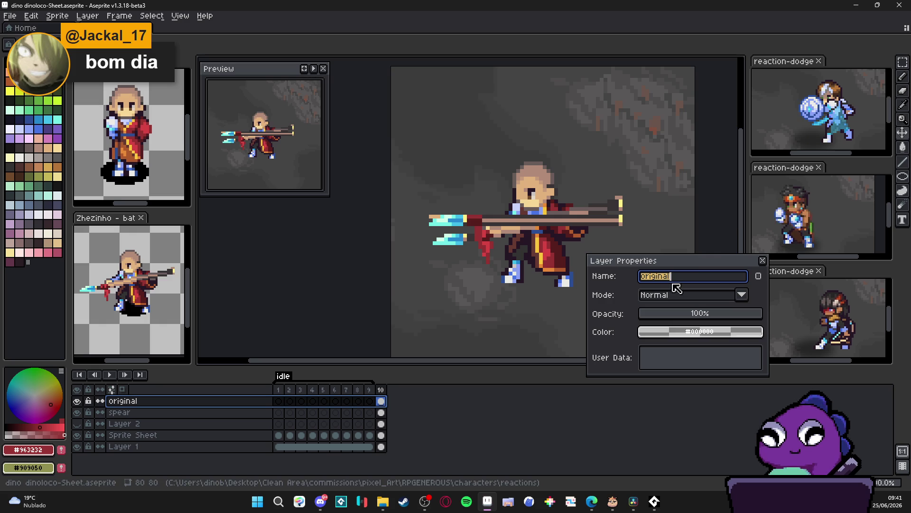
type("_spear")
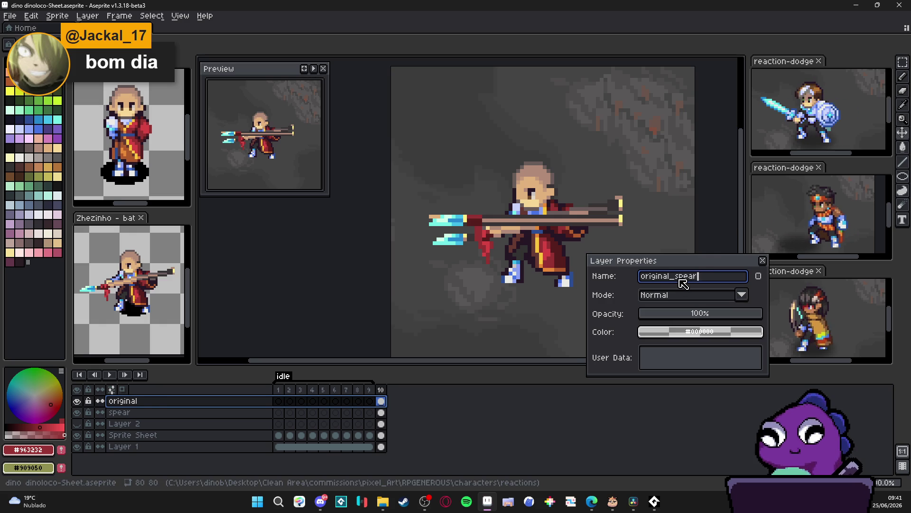
key("Return")
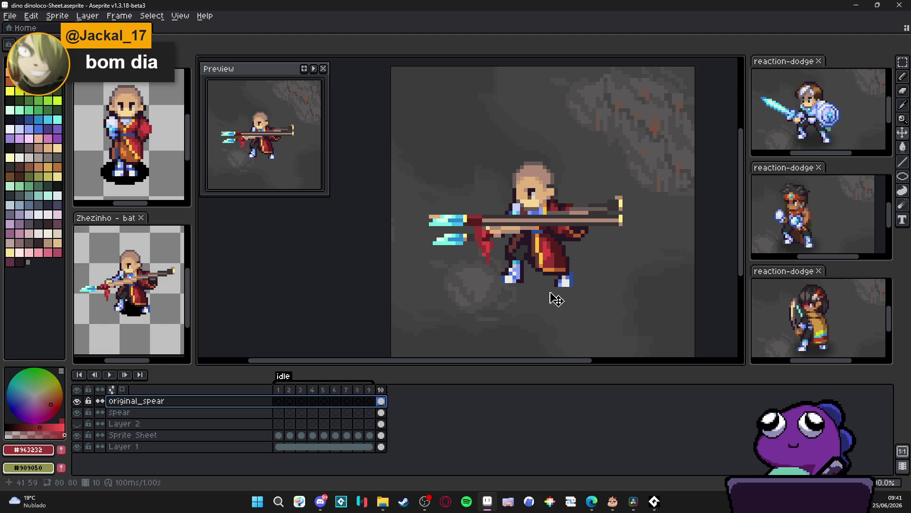
scroll(434, 222, "up", 2)
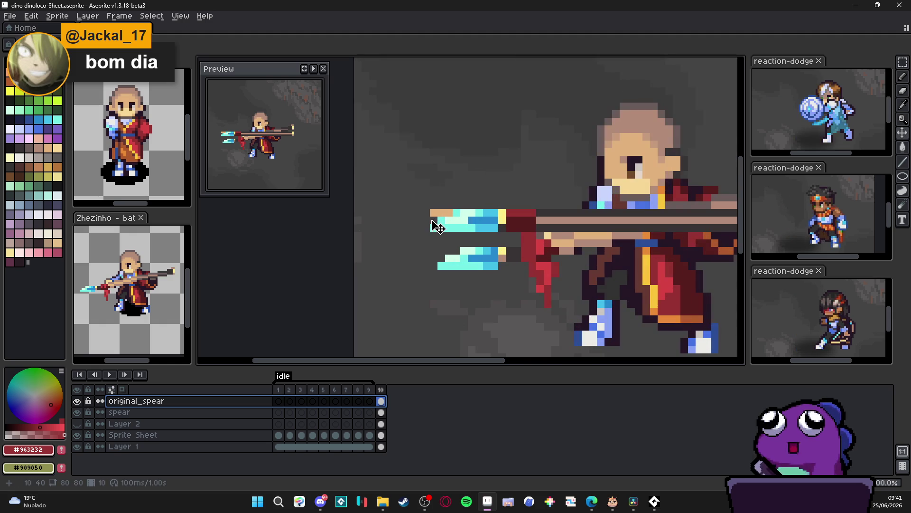
Step: Hide the original_spear and spear layers and make the Sprite Sheet layer active
left_click(76, 401)
left_click(78, 412)
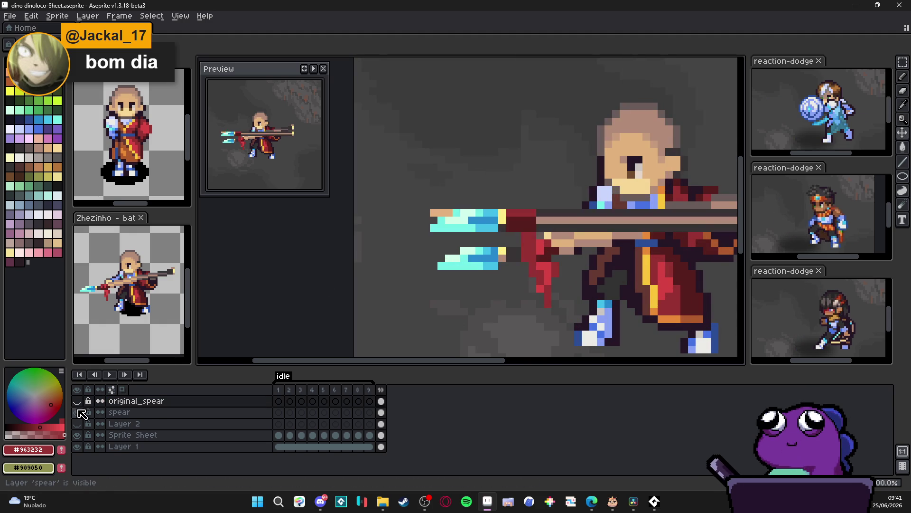
left_click(78, 412)
left_click(77, 412)
left_click(77, 412)
key("v")
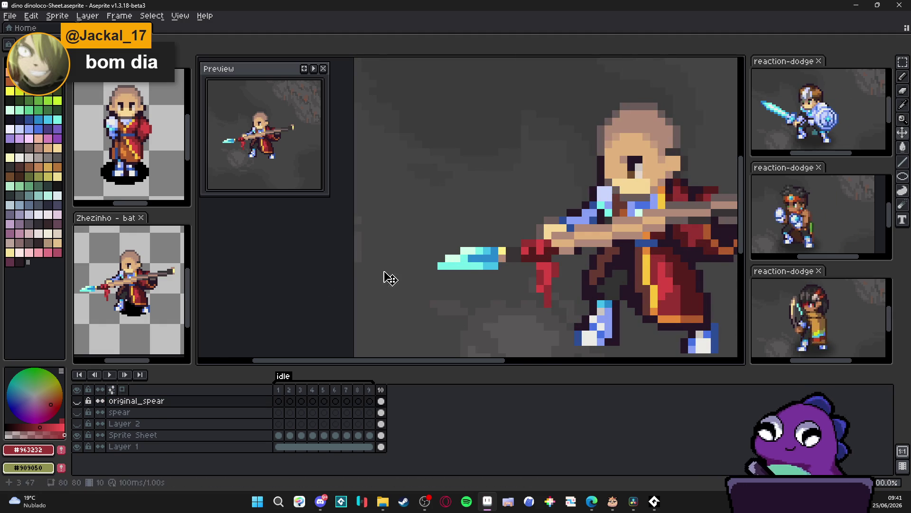
left_click(486, 261, "ctrl")
scroll(489, 270, "down", 2)
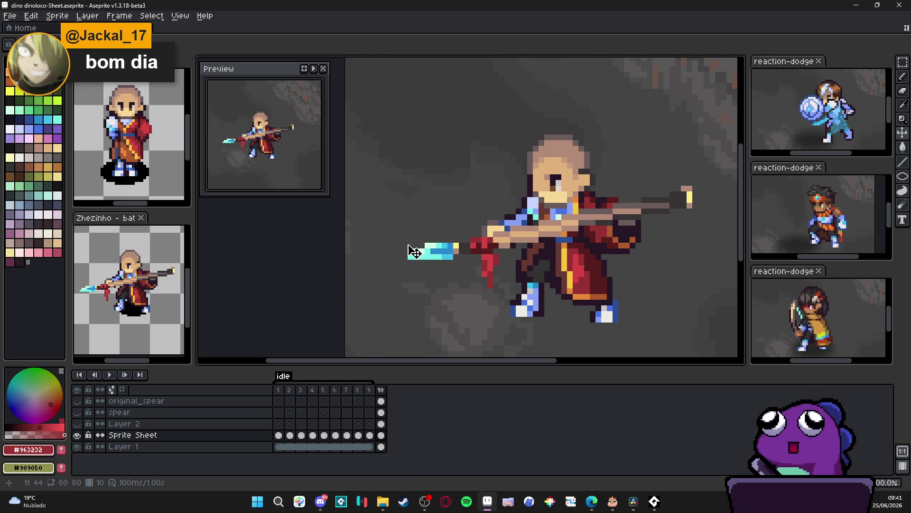
Step: With the Eraser, remove the cyan spear blade, stray red cloth and right-hand spear tip
key("e")
mouse_move(407, 254)
left_mouse_down()
mouse_move(455, 254)
mouse_move(444, 246)
mouse_move(476, 242)
mouse_move(489, 260)
mouse_move(476, 254)
mouse_move(487, 248)
left_mouse_up()
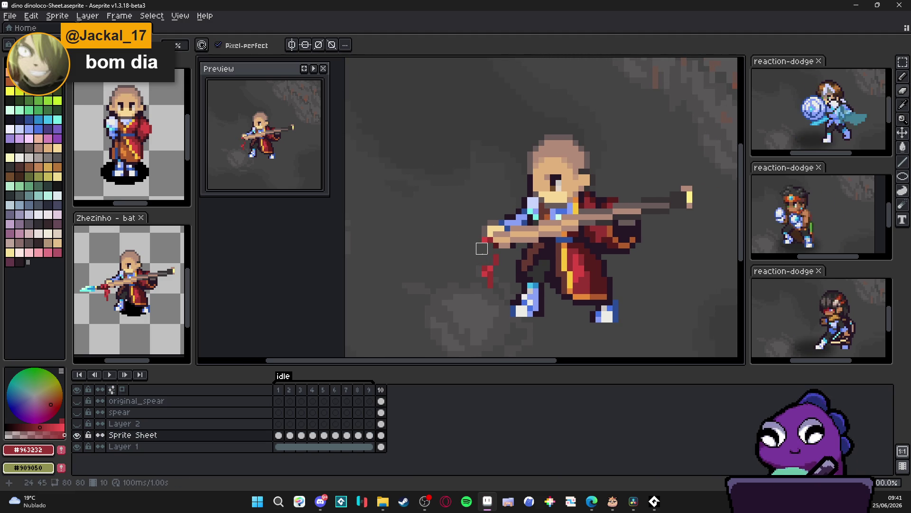
left_click_drag(482, 248, 482, 280)
left_click_drag(693, 190, 693, 208)
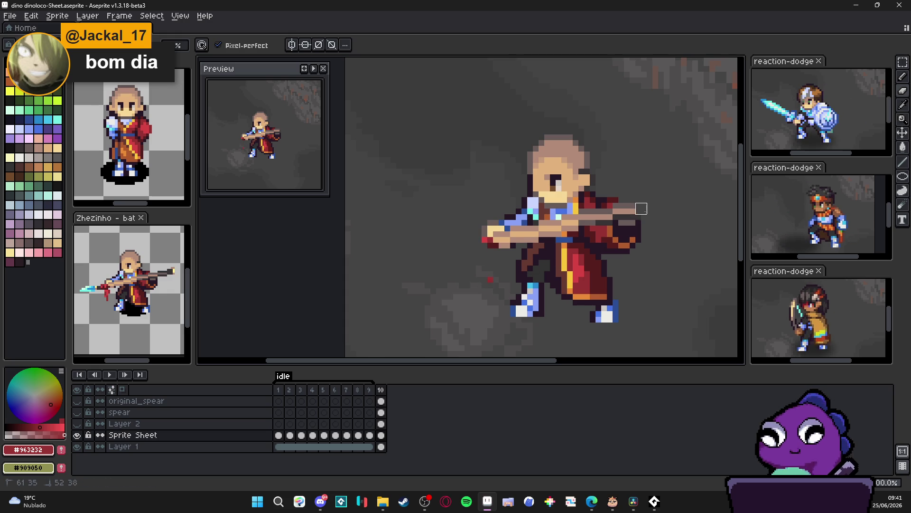
left_click_drag(635, 203, 635, 202)
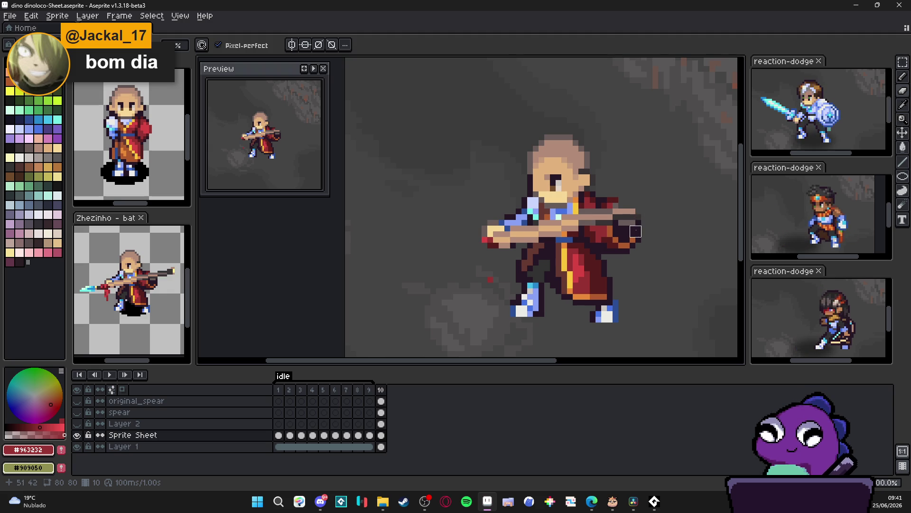
left_click_drag(630, 215, 612, 214)
Step: Erase the leftover spear shaft pixels running toward the monk's hand
left_click(590, 214)
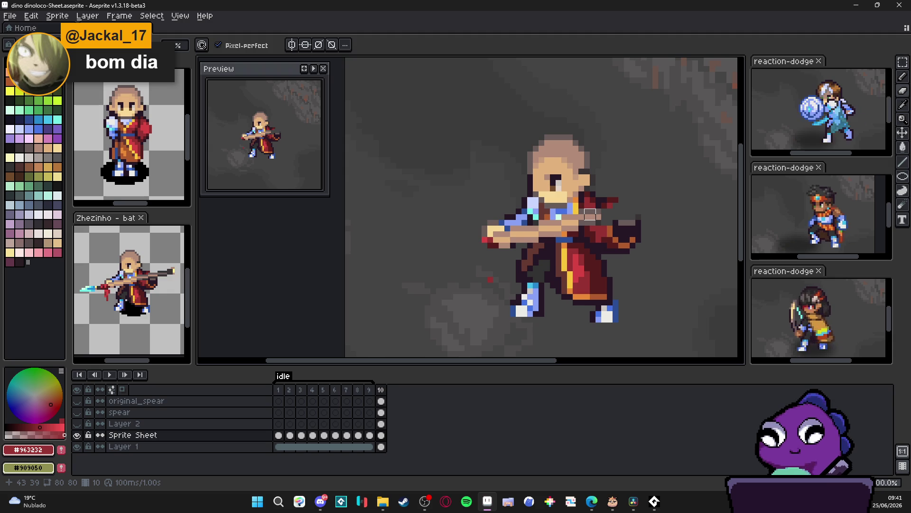
left_click(599, 222)
left_click(595, 220)
left_click(582, 220)
left_click(573, 220)
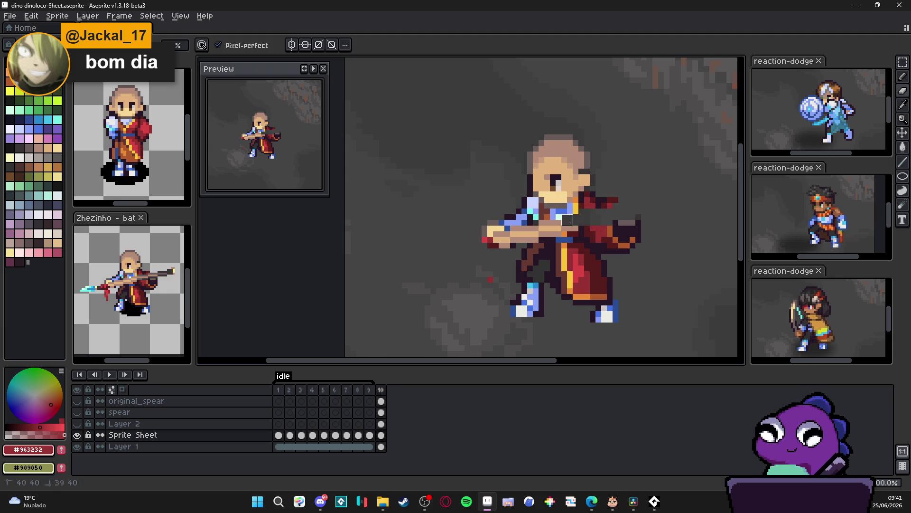
left_click(567, 225)
left_click(556, 225)
left_click(550, 226)
left_click(545, 231)
left_click(534, 232)
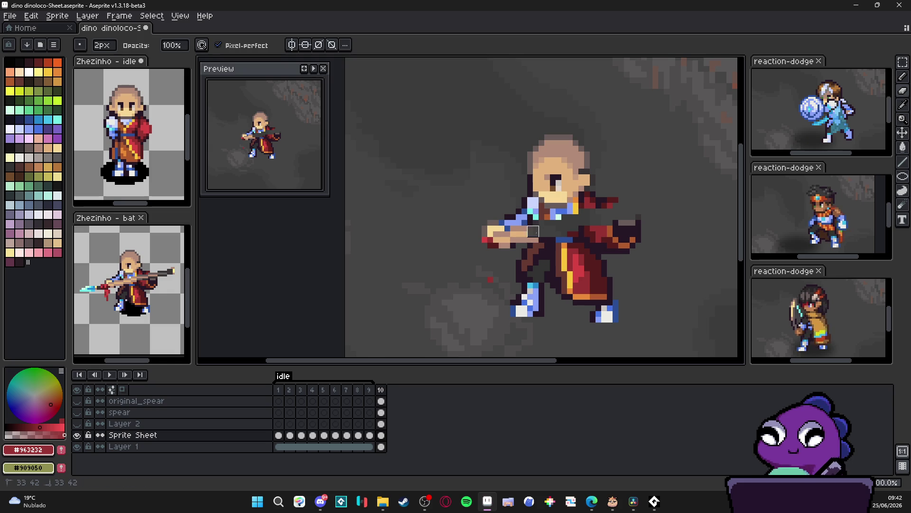
scroll(482, 219, "up", 1)
scroll(467, 219, "down", 1)
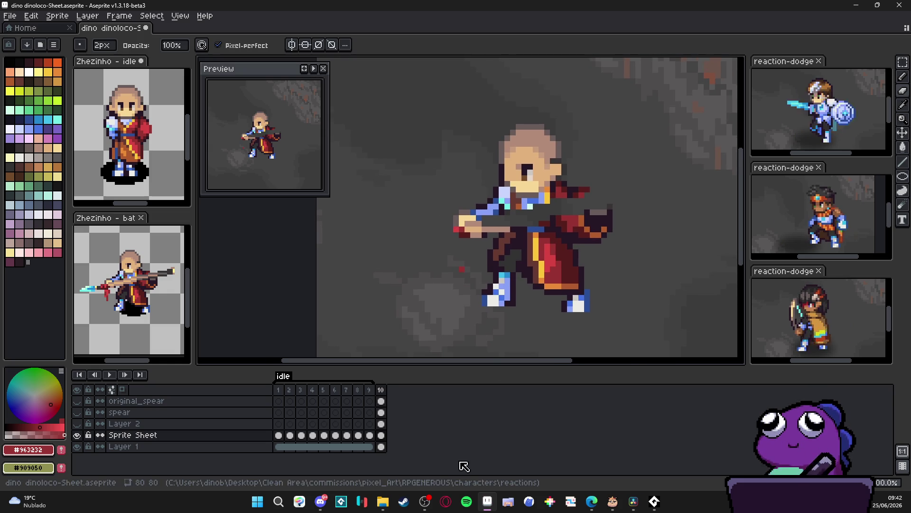
mouse_move(385, 506)
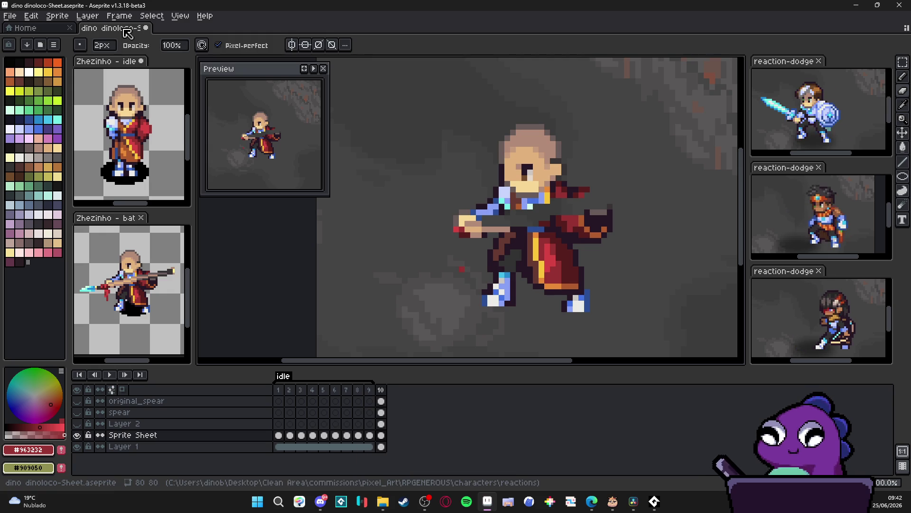
Step: Save the sprite as reaction-dodge-zeh.aseprite with the .aseprite file type
left_click(10, 16)
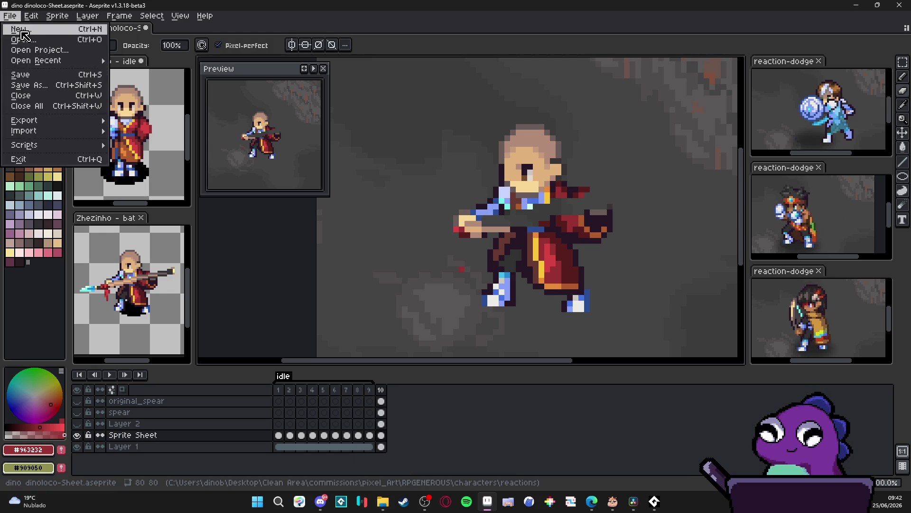
key("Escape")
key("ctrl+shift+s")
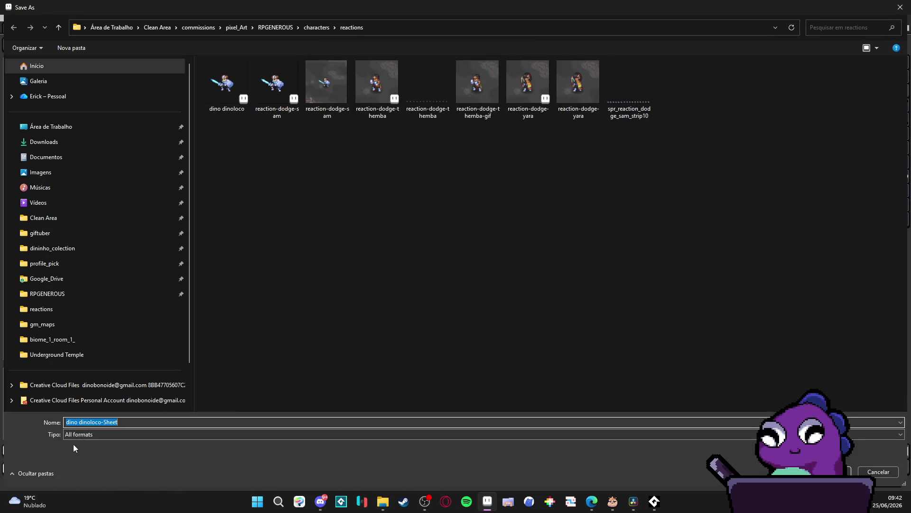
left_click(84, 433)
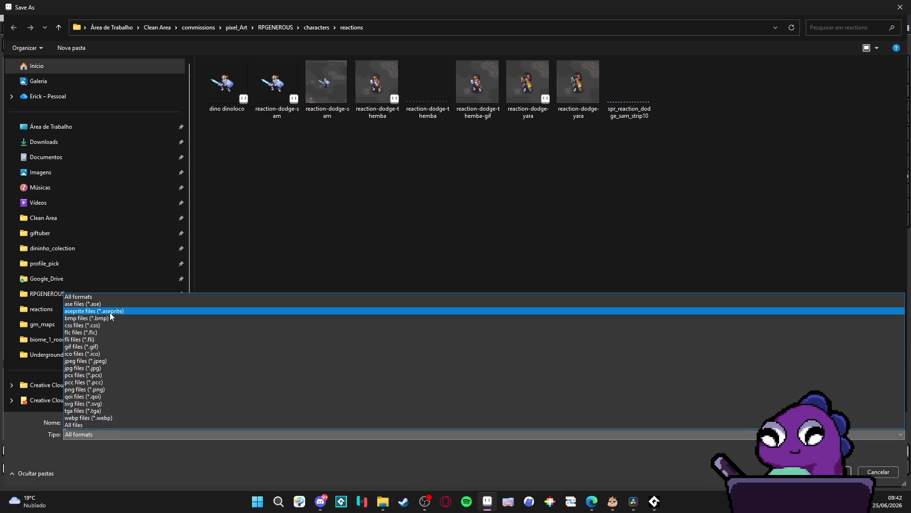
left_click(95, 311)
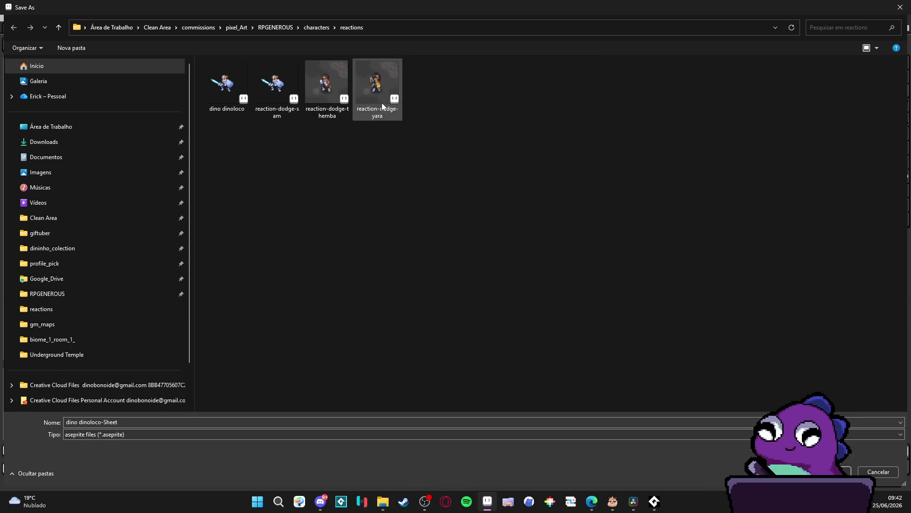
left_click(112, 421)
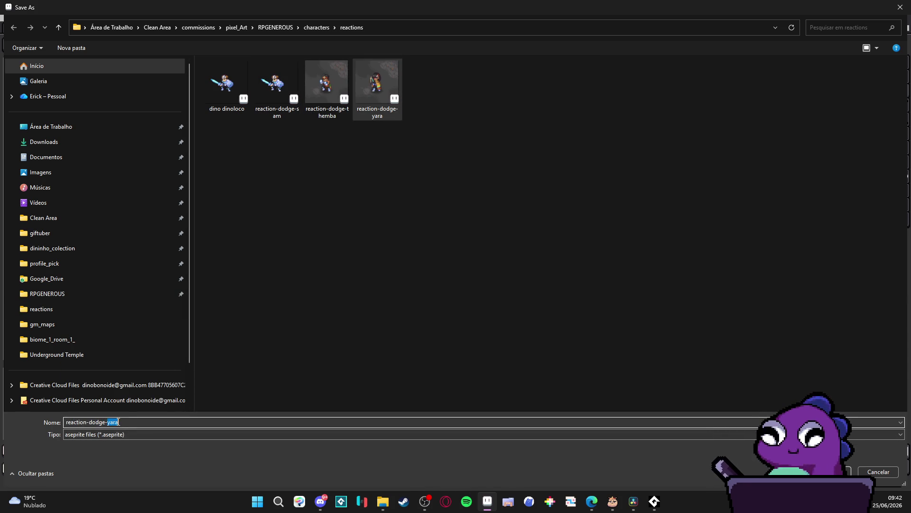
type("zeh")
key("Return")
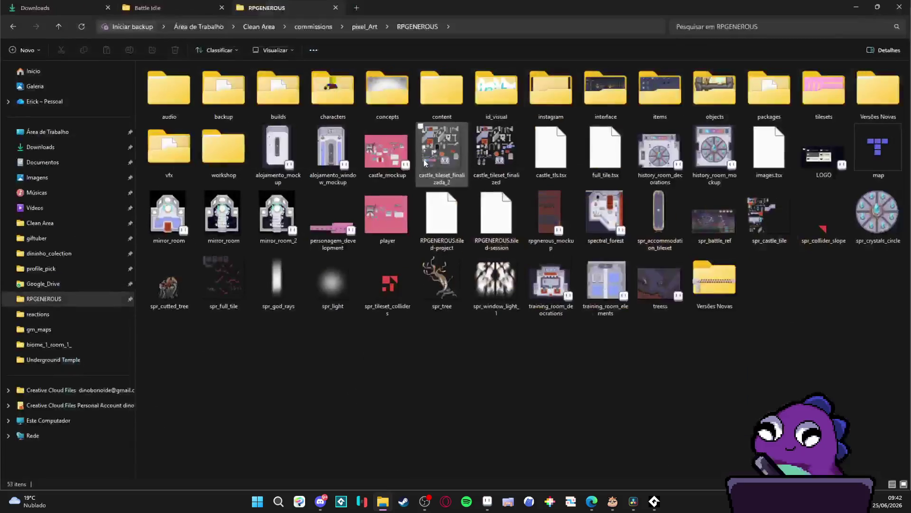
Step: Open dino dinoloco.aseprite from the characters > reactions folder
double_click(355, 90)
double_click(514, 98)
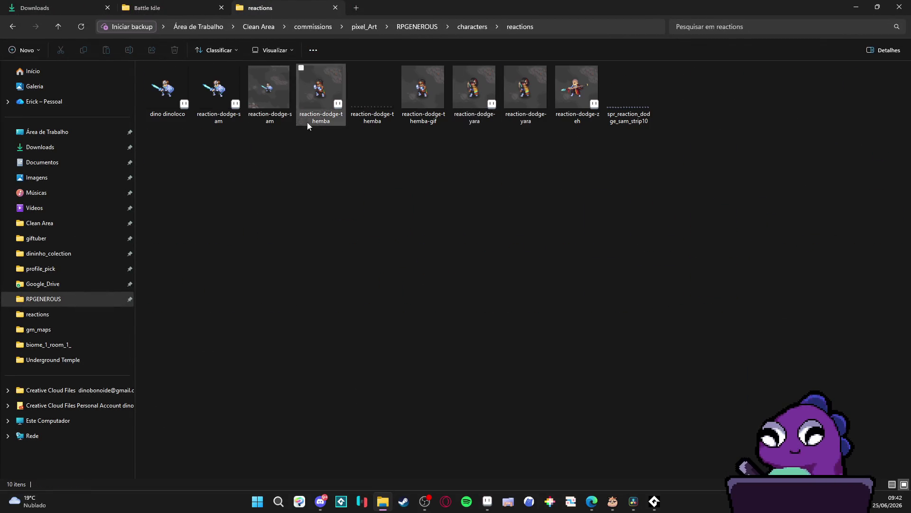
double_click(167, 87)
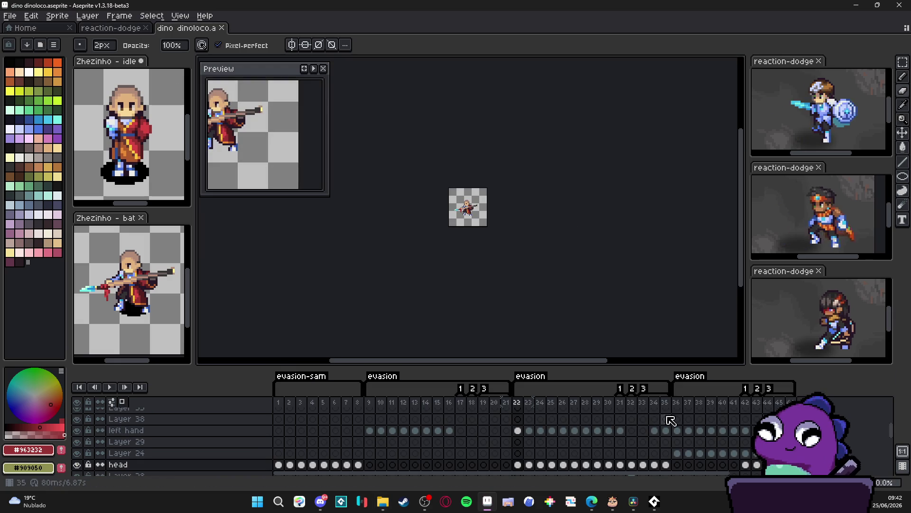
Step: Hide the left hand layer, marquee-copy the monk, and paste him into reaction-dodge-zeh
scroll(479, 208, "up", 5)
key("ctrl")
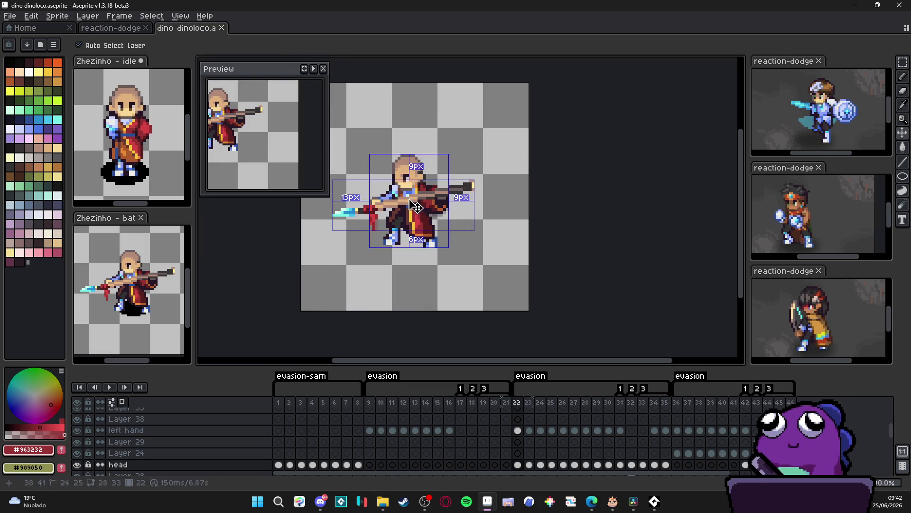
left_click(77, 430)
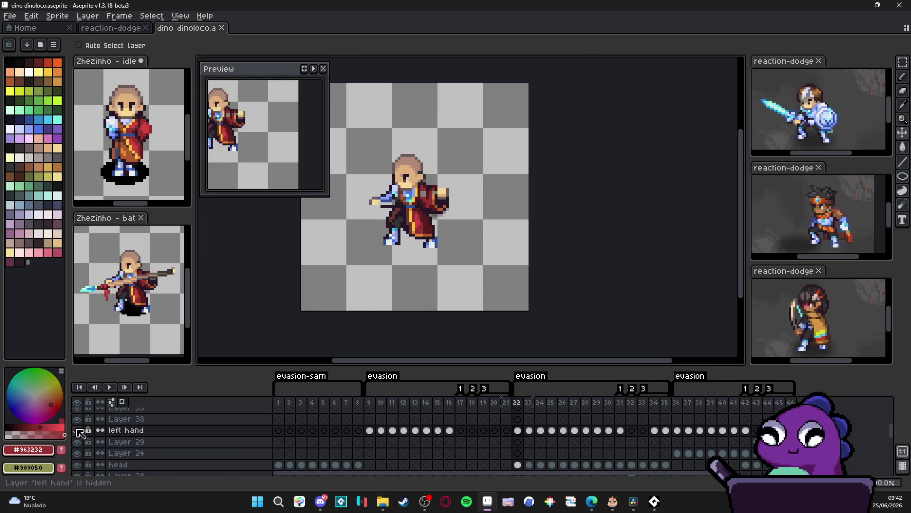
scroll(380, 240, "up", 3)
left_click(404, 235, "ctrl")
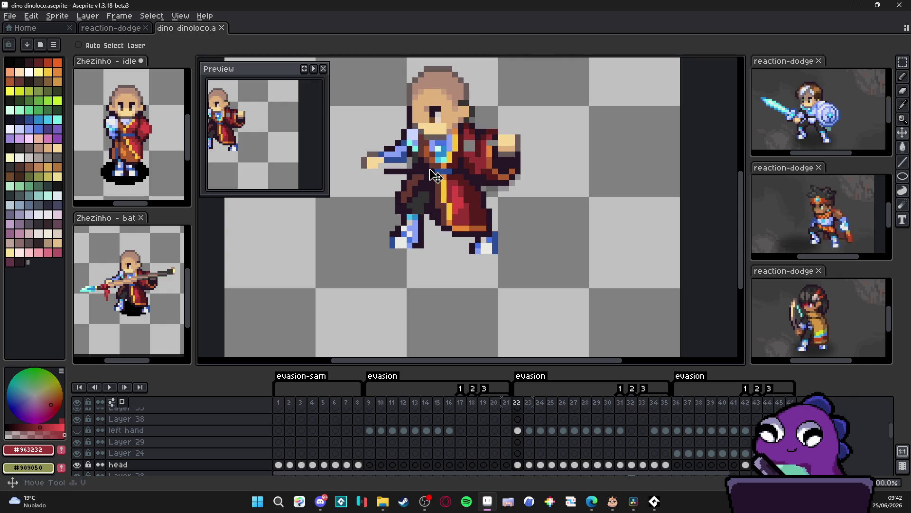
scroll(469, 224, "down", 2)
scroll(441, 209, "up", 1)
key("m")
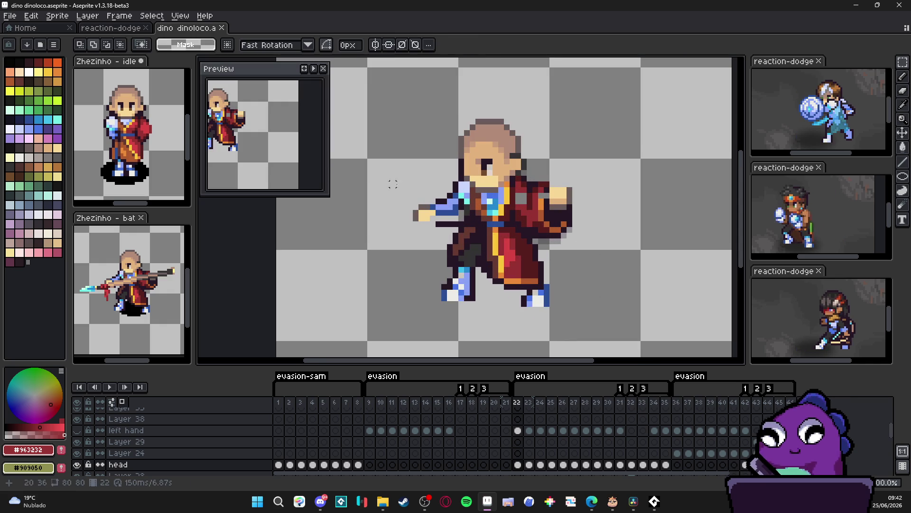
mouse_move(408, 164)
left_mouse_down()
mouse_move(509, 288)
mouse_move(593, 338)
left_mouse_up()
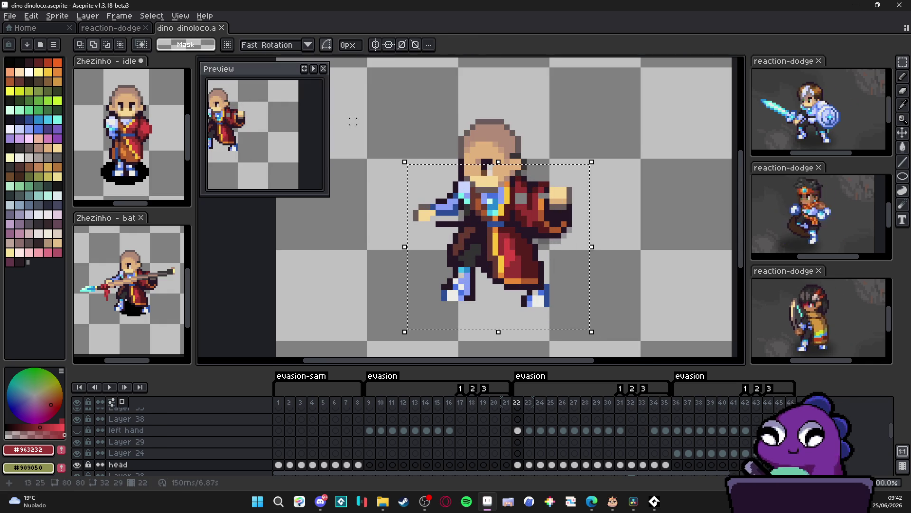
key("ctrl+d")
left_click(118, 31)
key("ctrl+v")
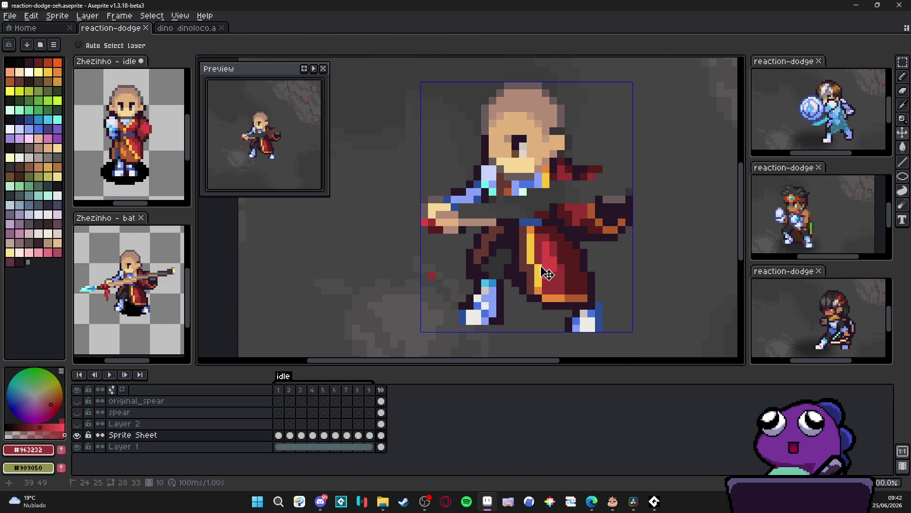
Step: Nudge the pasted monk upward, commit it, and paint a grey pixel beside his fist
left_click_drag(547, 274, 546, 257)
key("b")
scroll(545, 212, "up", 2)
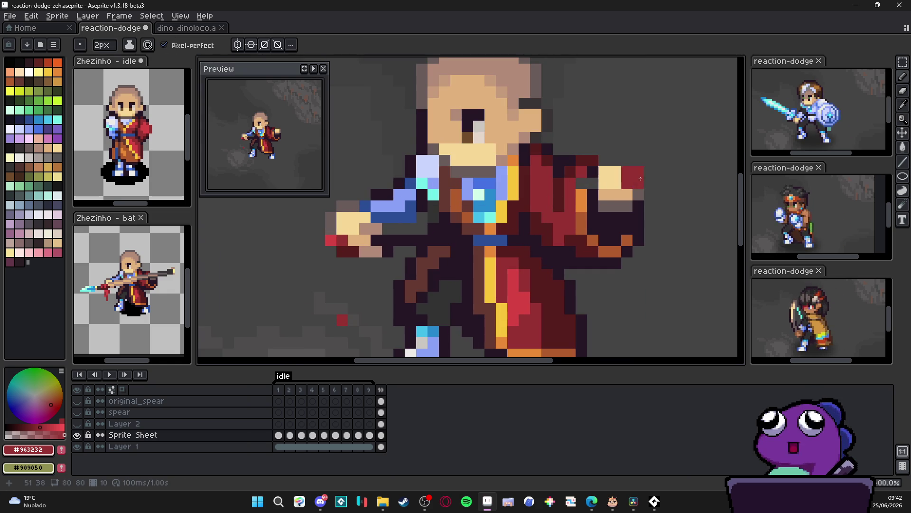
left_click(638, 177, "alt")
left_click(629, 164)
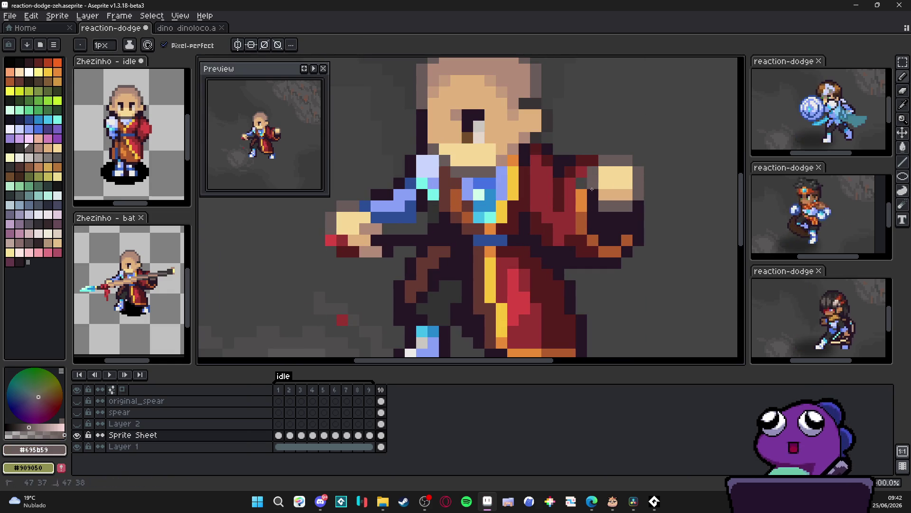
scroll(592, 189, "down", 4)
scroll(641, 222, "up", 2)
left_click(642, 221, "alt")
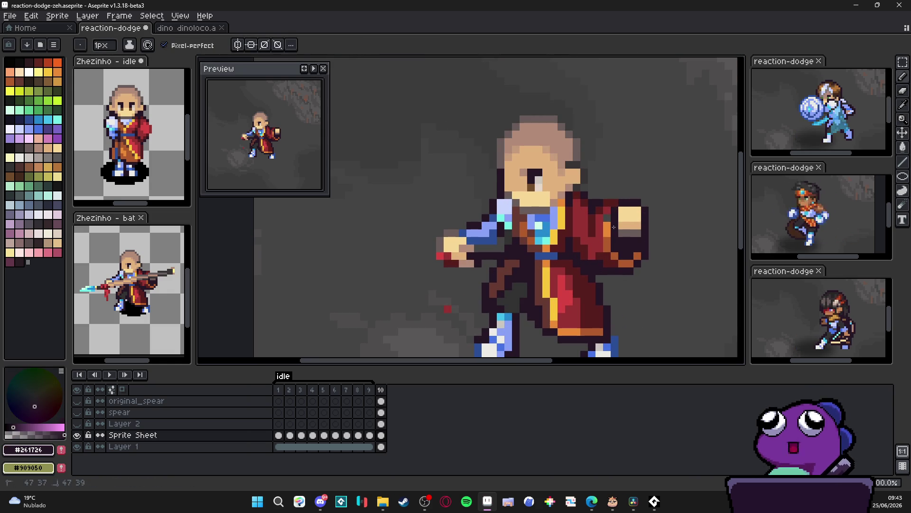
scroll(614, 226, "down", 1)
scroll(617, 242, "up", 1)
scroll(620, 260, "down", 1)
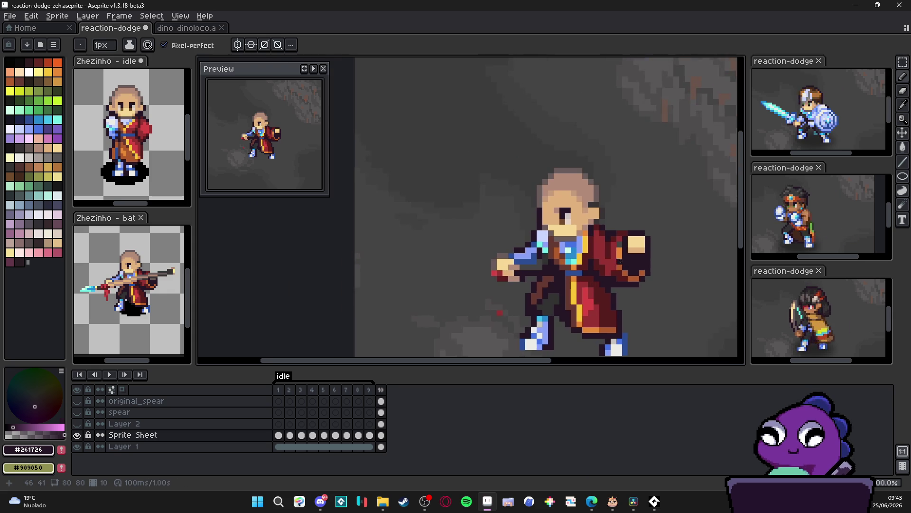
scroll(635, 244, "up", 1)
scroll(638, 243, "up", 1)
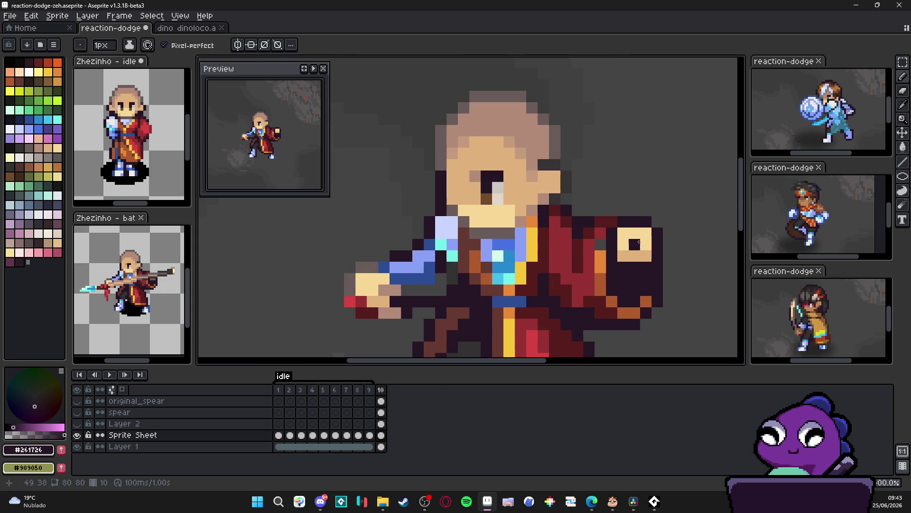
scroll(651, 247, "right", 1)
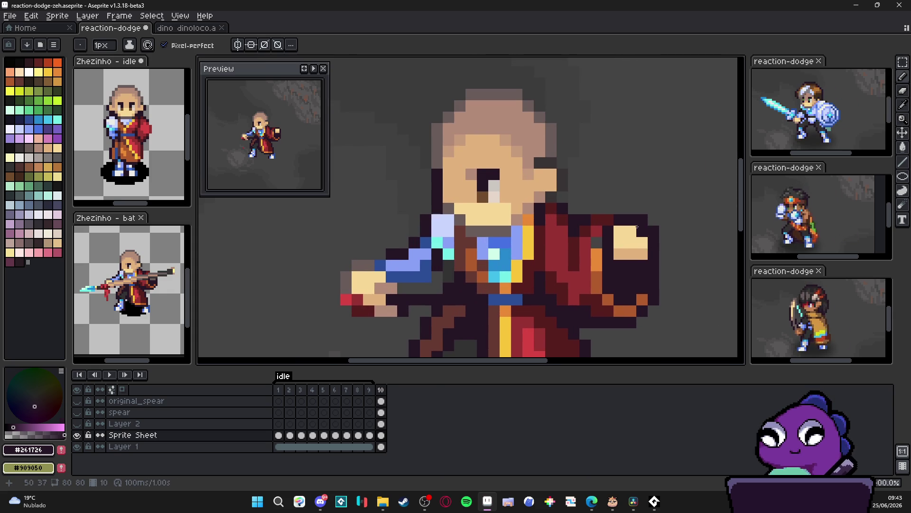
Step: Add a light skin pixel right of the fist and a short dark outline beneath it
left_click(639, 237, "alt")
left_click(629, 218, "alt")
scroll(642, 228, "down", 1)
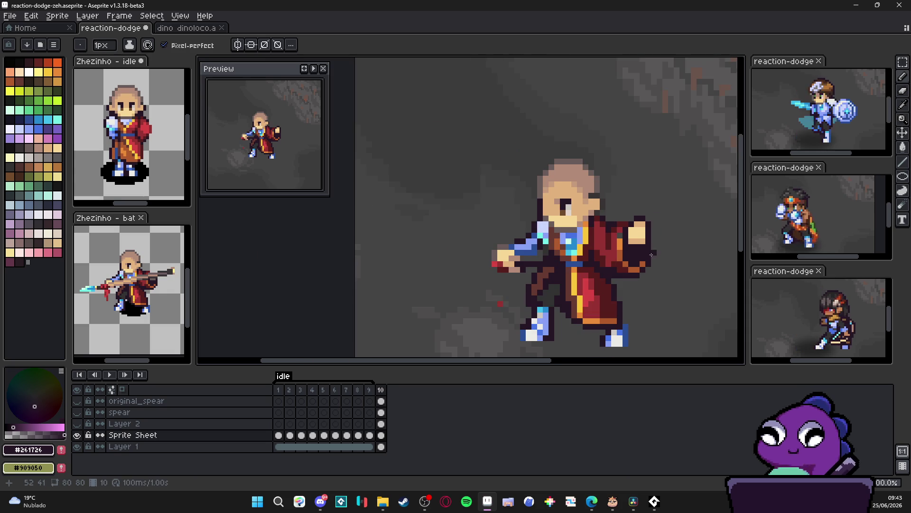
scroll(636, 242, "up", 1)
left_click(652, 224, "alt")
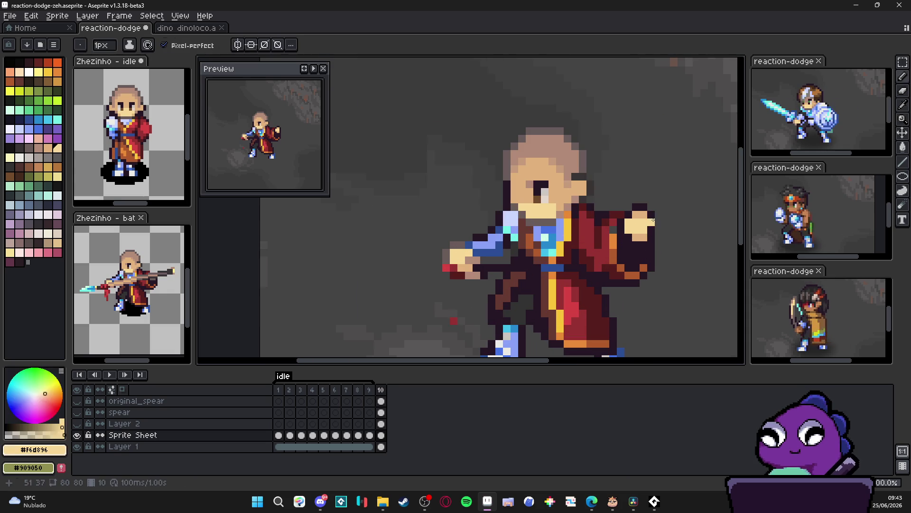
left_click(655, 213)
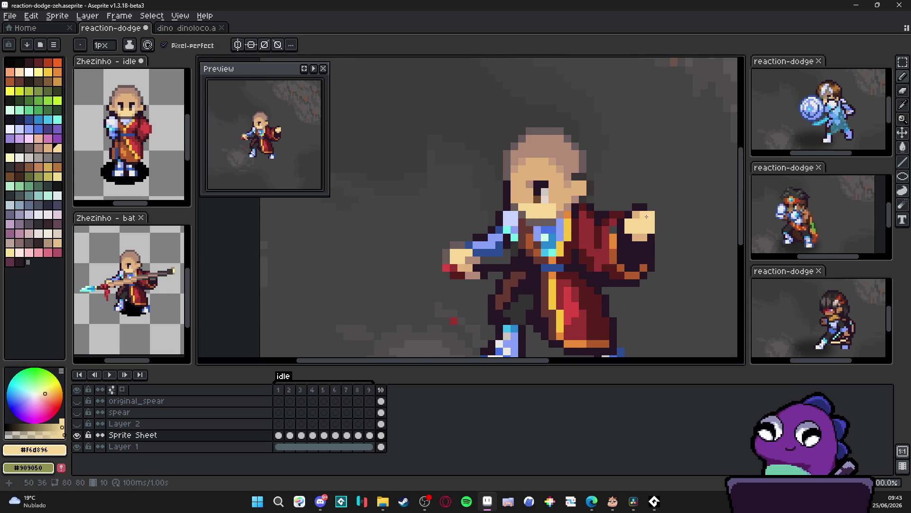
left_click(649, 212, "alt")
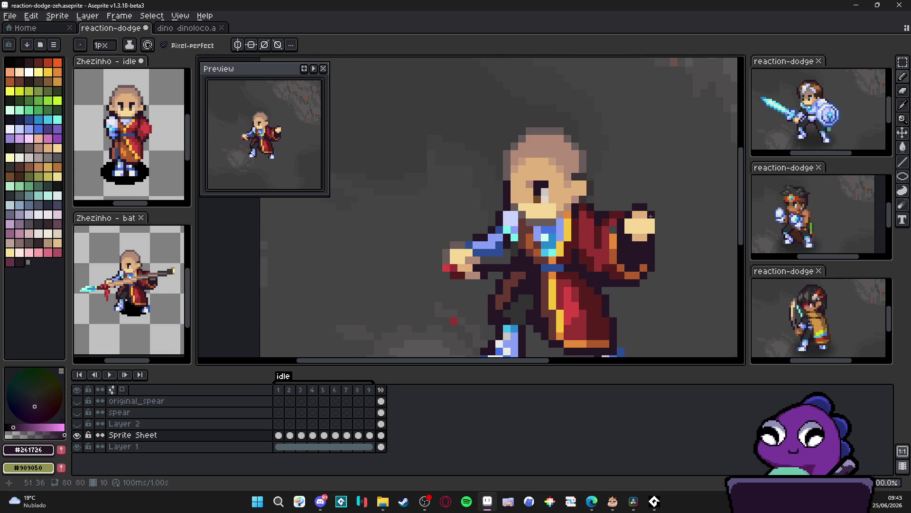
left_click(657, 232, "shift")
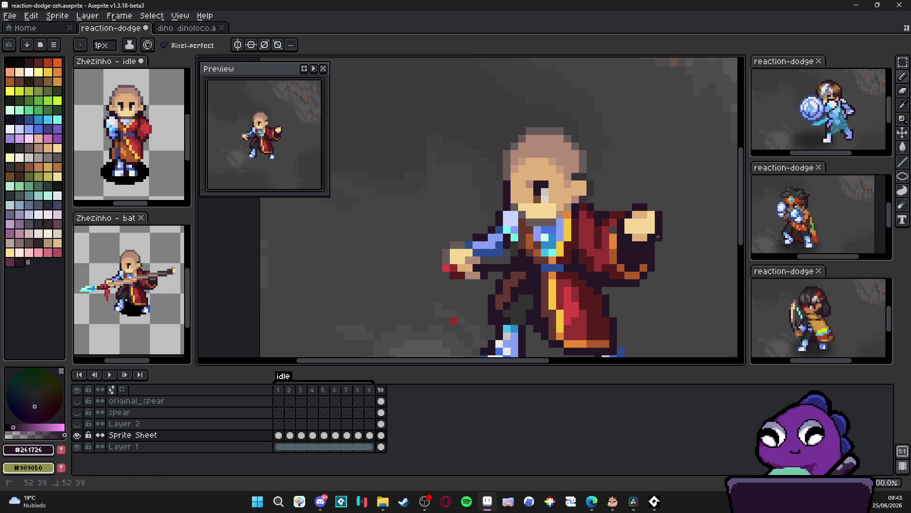
scroll(655, 235, "down", 3)
scroll(595, 261, "up", 3)
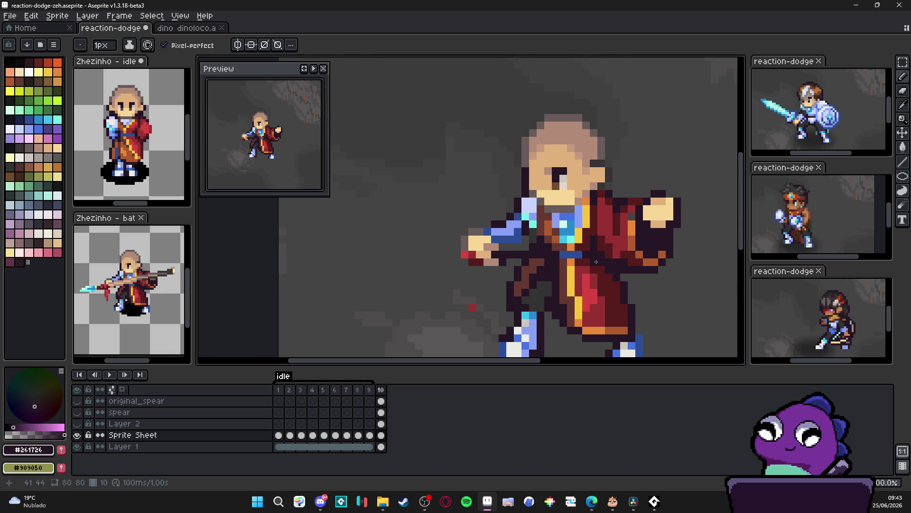
scroll(524, 256, "down", 2)
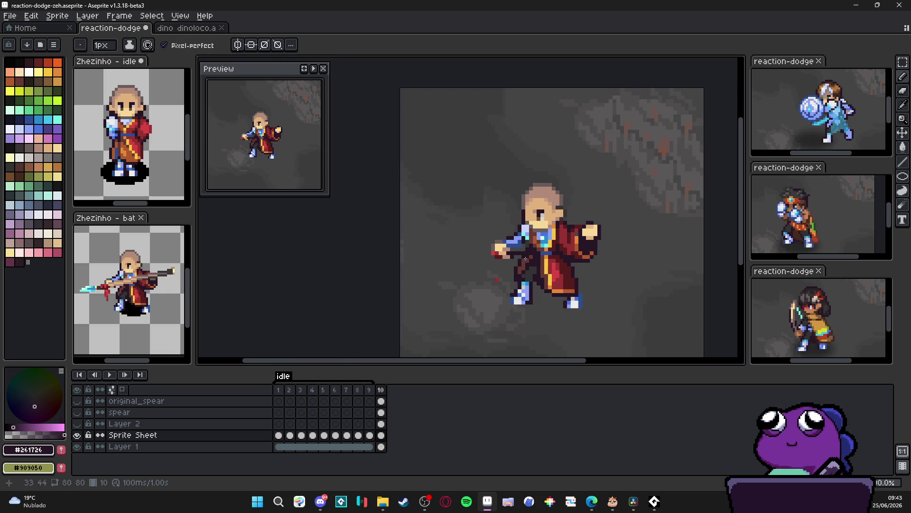
scroll(526, 260, "up", 2)
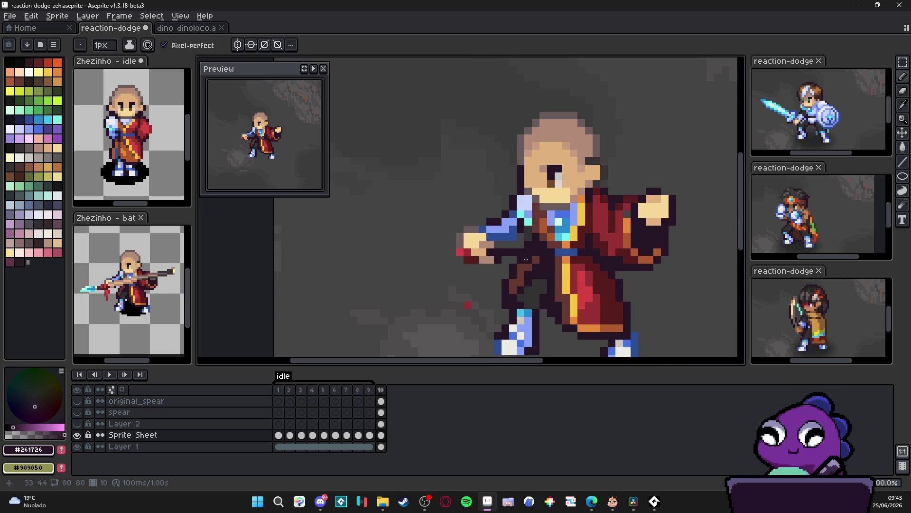
Step: Erase the stray red pixel below the monk, then return to a one-pixel pencil
left_click(506, 246, "alt")
scroll(521, 237, "down", 2)
scroll(522, 236, "up", 2)
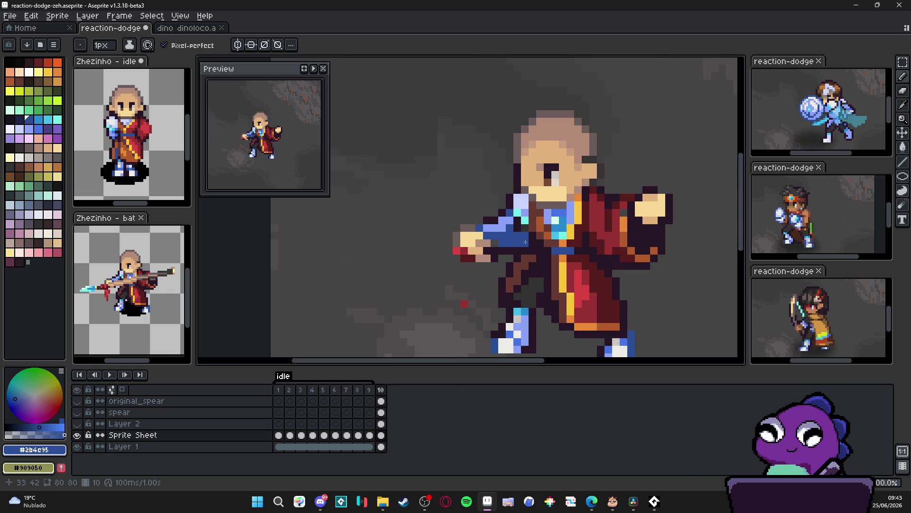
key("e")
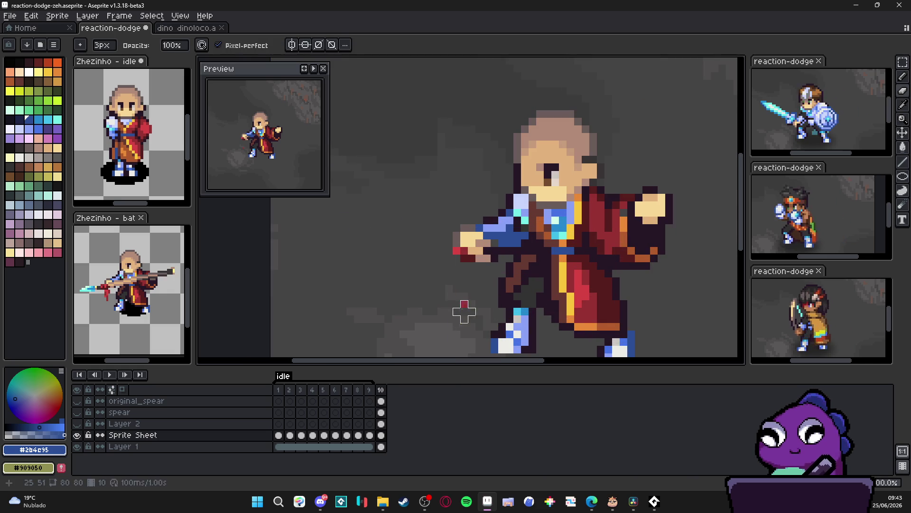
left_click(464, 305)
key("b")
scroll(456, 258, "down", 2)
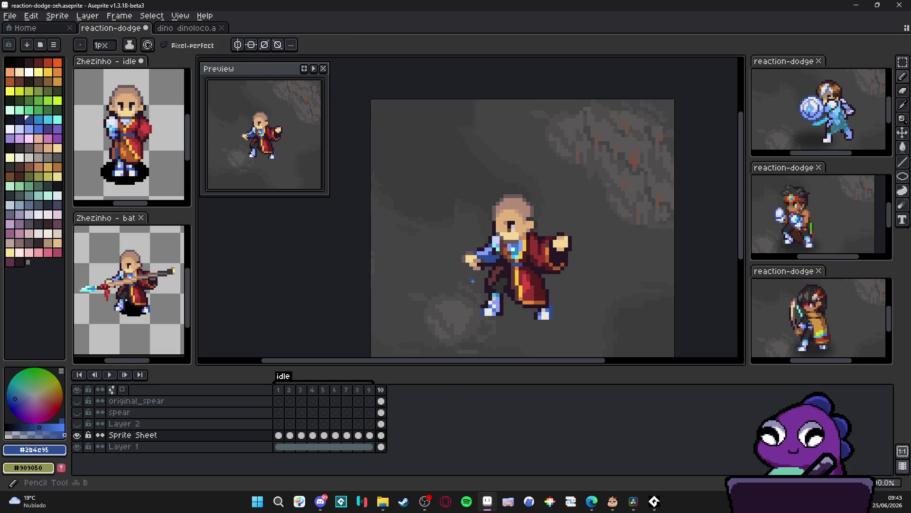
scroll(476, 288, "up", 3)
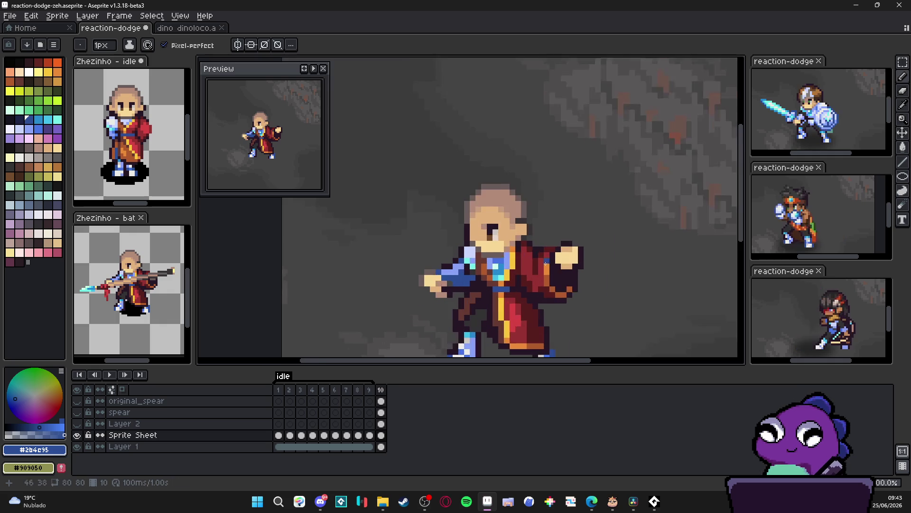
left_click(414, 281, "alt")
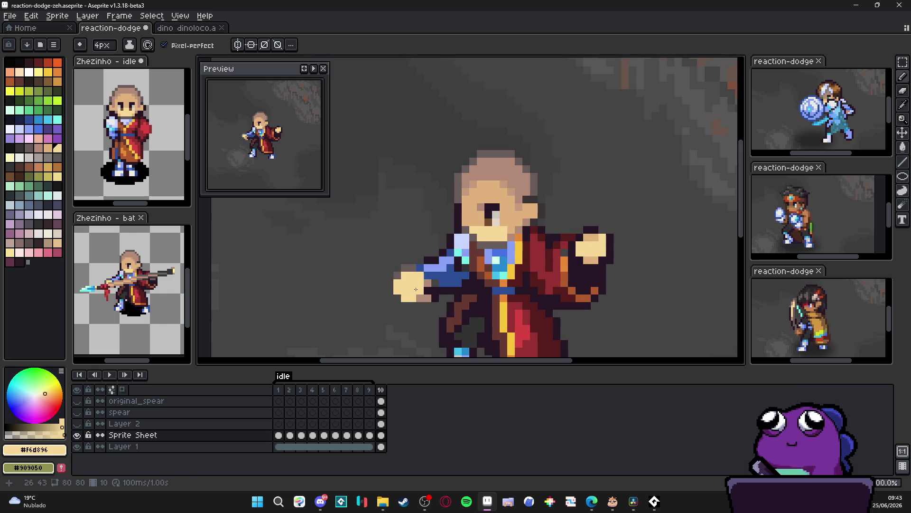
key("minus")
key("minus")
key("minus")
left_click(405, 269, "alt")
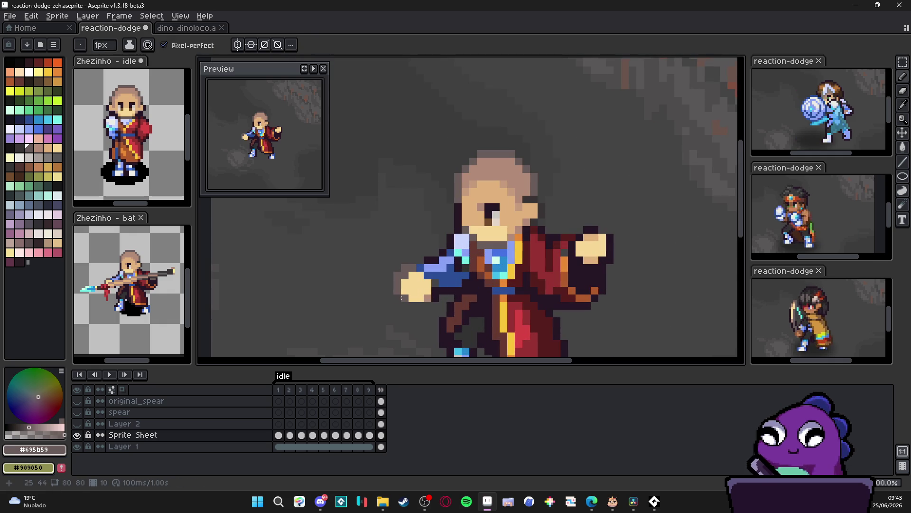
Step: Retouch the hand's lower edge and add dark outline pixels left of the hand
left_click(431, 296)
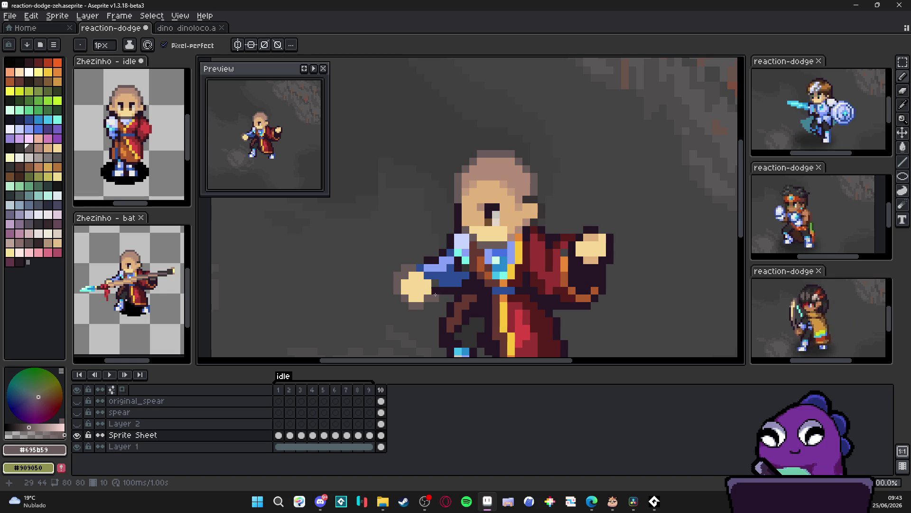
key("alt+Tab")
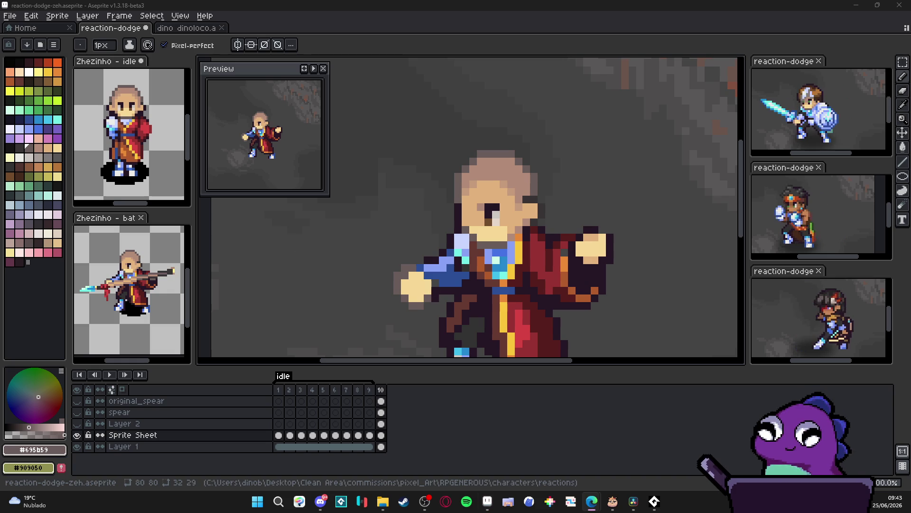
left_click(594, 255, "alt")
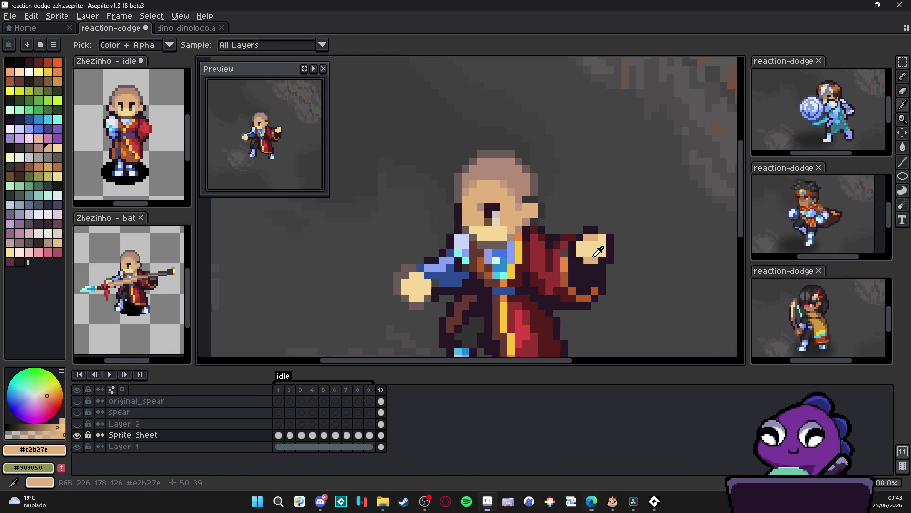
left_click(414, 262, "alt")
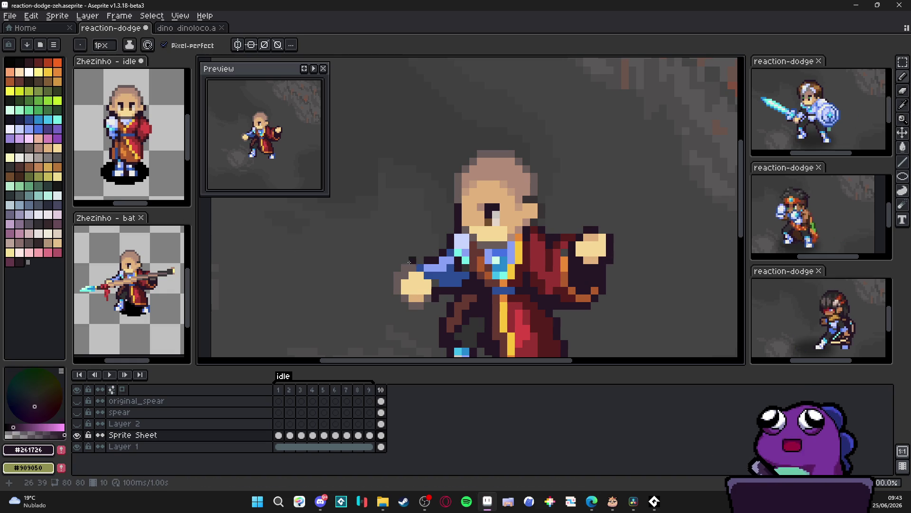
left_click(403, 270)
left_click(398, 275)
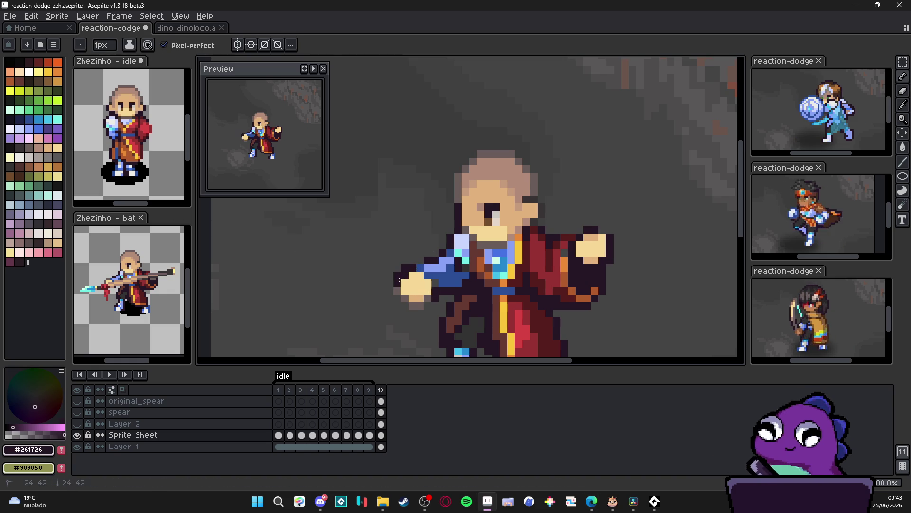
left_click(420, 306)
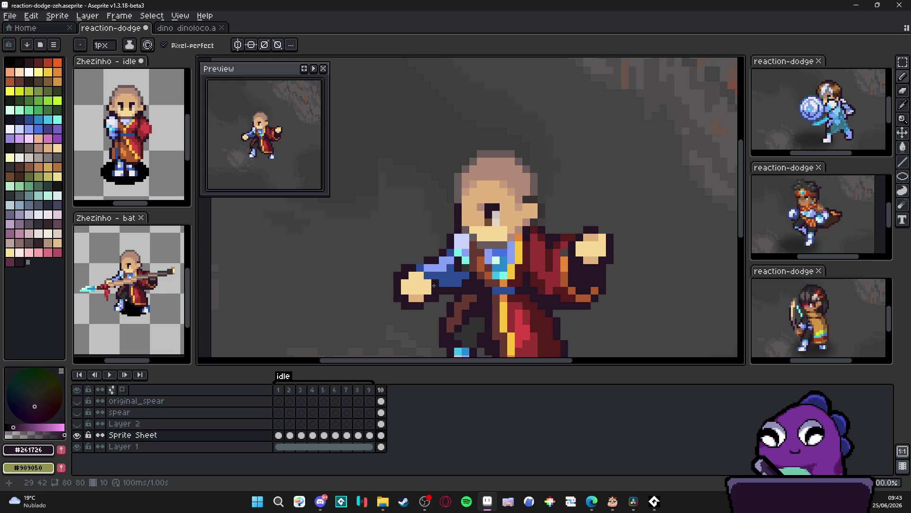
left_click(450, 274, "alt")
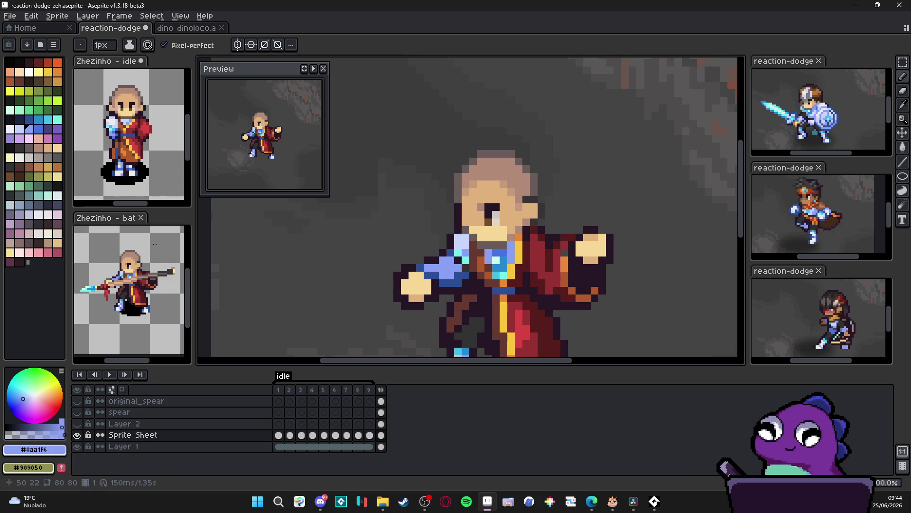
Step: Sample the sprite's dark outline colour and save reaction-dodge-zeh.aseprite
scroll(457, 291, "down", 1)
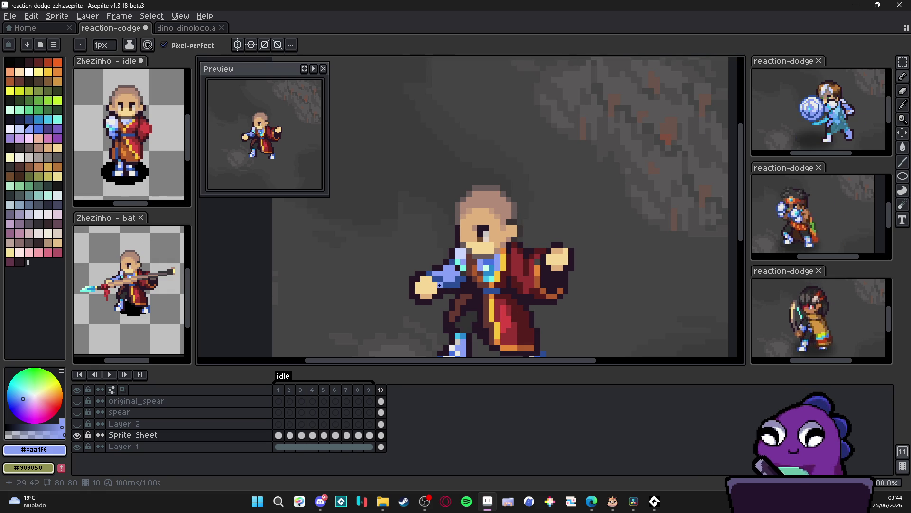
scroll(457, 295, "down", 1)
scroll(499, 265, "up", 2)
left_click(499, 266, "alt")
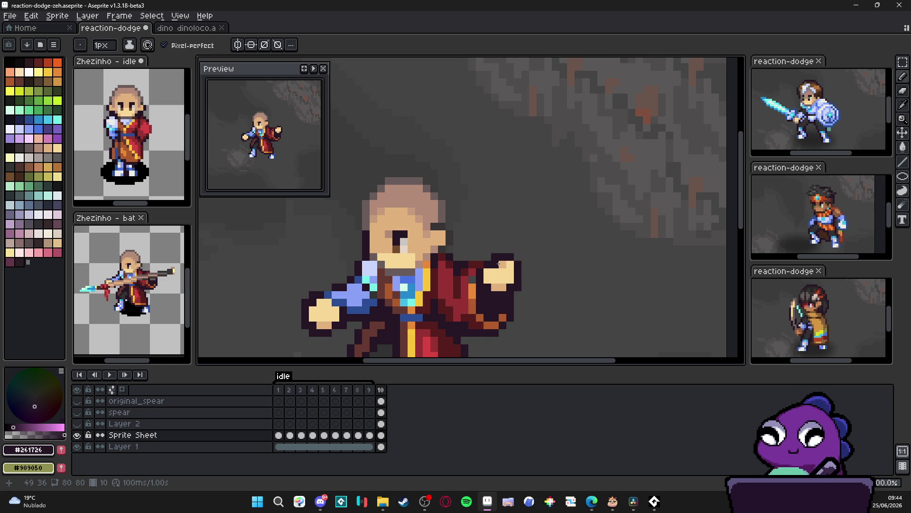
scroll(499, 265, "down", 2)
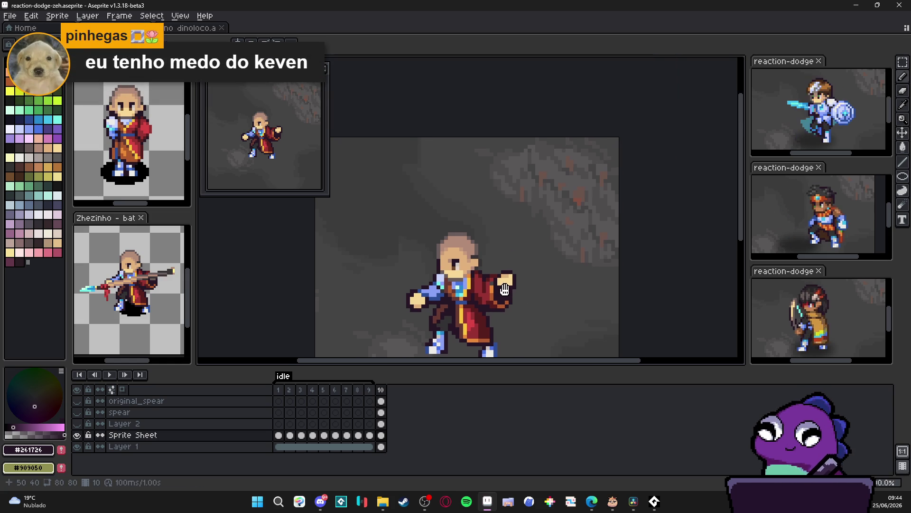
key("ctrl+s")
Step: Sample the hand's skin, darker edge shade and outline colours, then save again
scroll(491, 281, "up", 2)
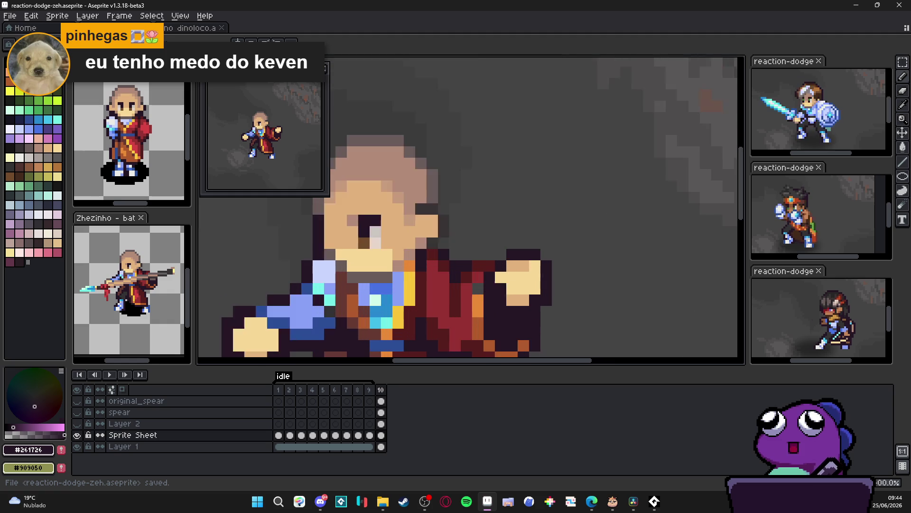
scroll(527, 291, "down", 1)
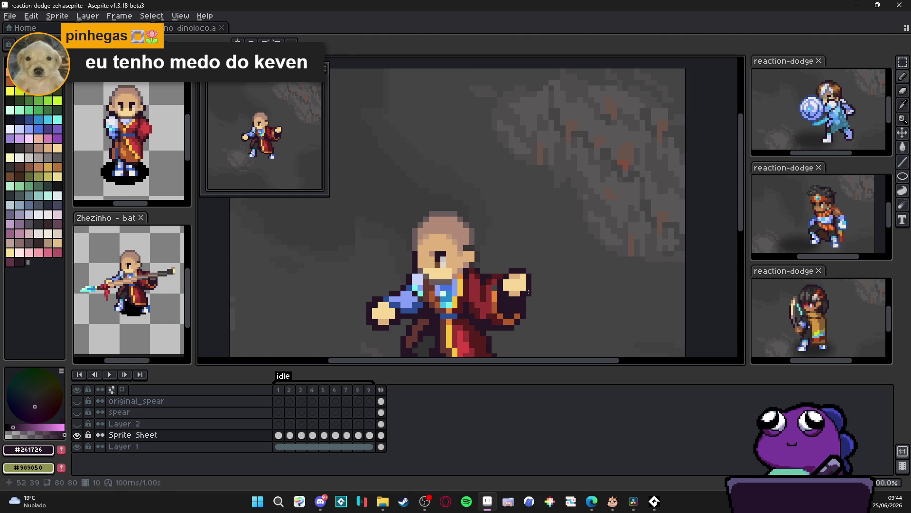
scroll(526, 285, "up", 2)
left_click(519, 270, "alt")
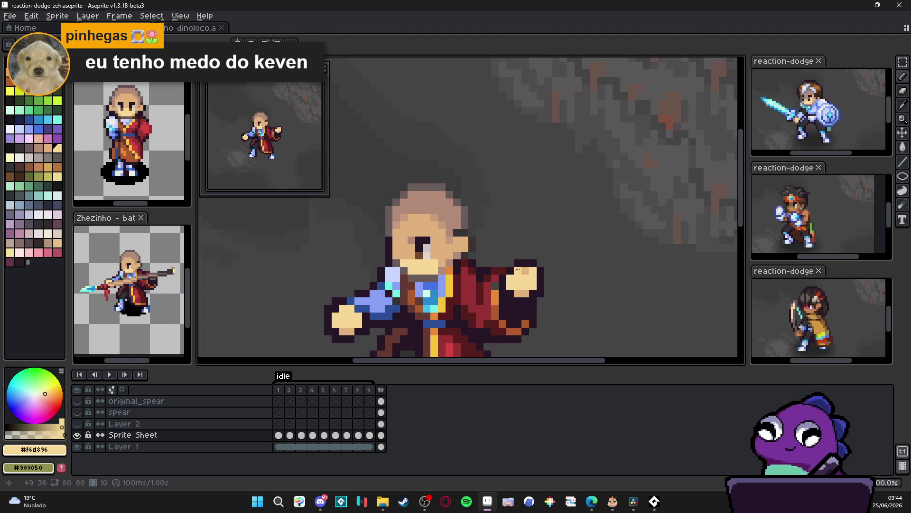
left_click(526, 264, "alt")
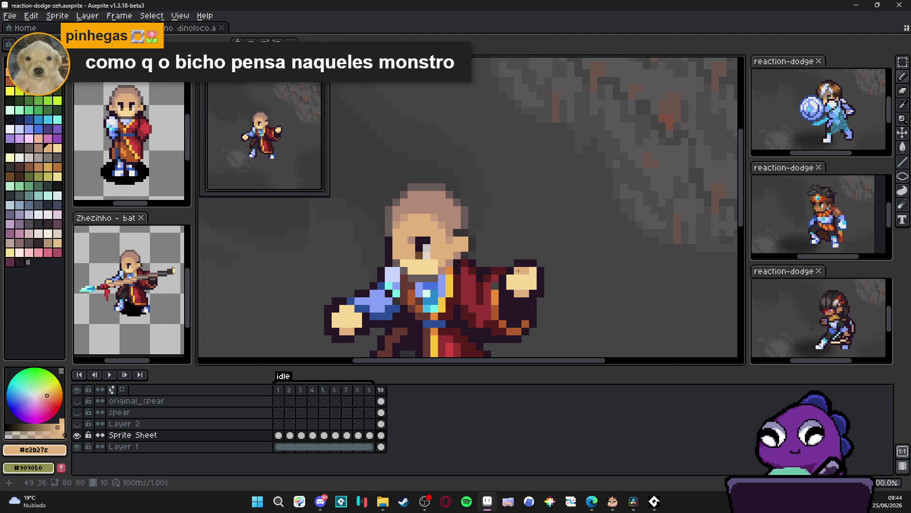
scroll(551, 300, "down", 2)
scroll(535, 286, "up", 1)
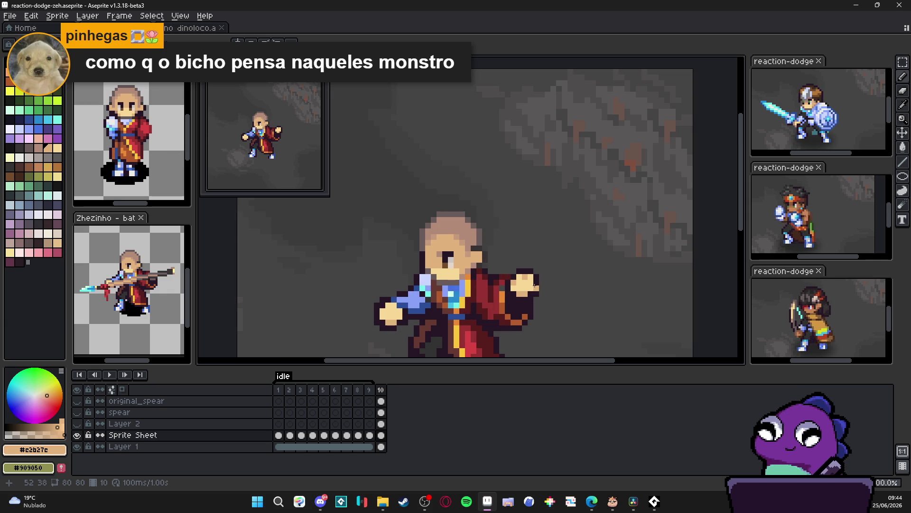
scroll(511, 270, "up", 1)
left_click(510, 270, "alt")
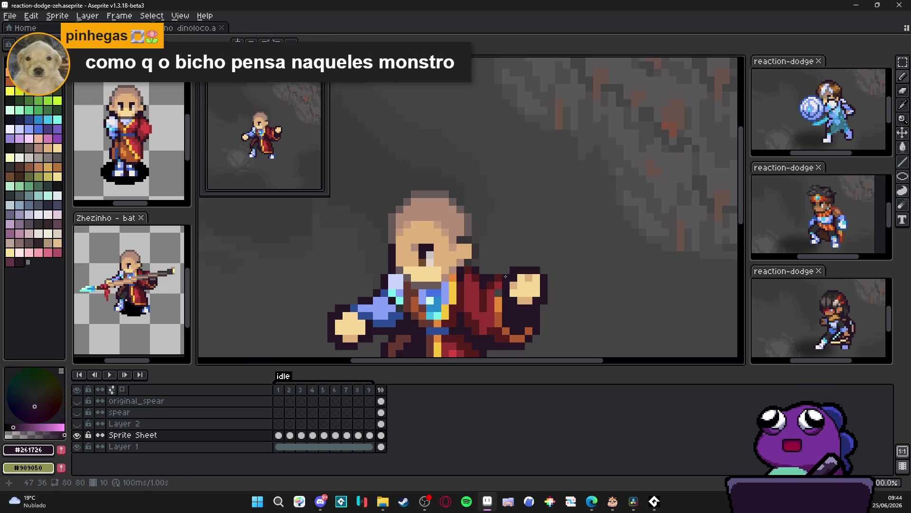
scroll(536, 295, "down", 2)
scroll(528, 315, "up", 2)
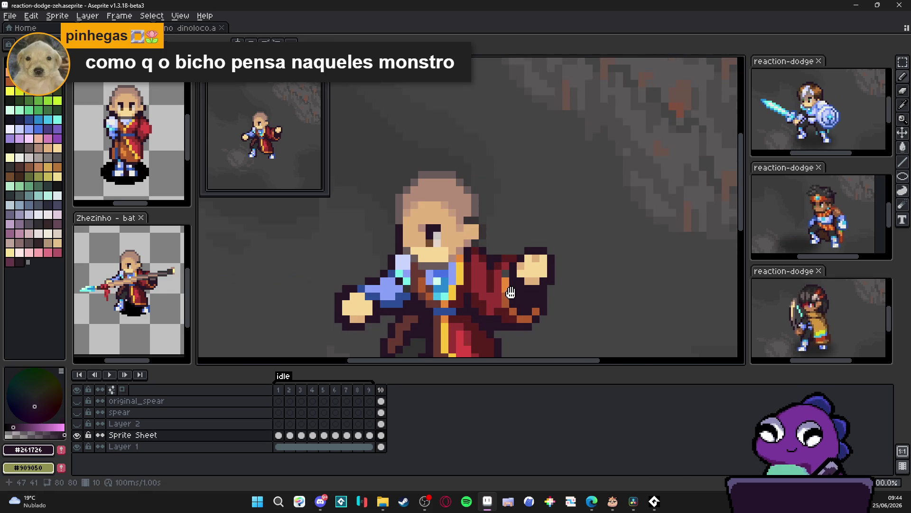
key("ctrl+s")
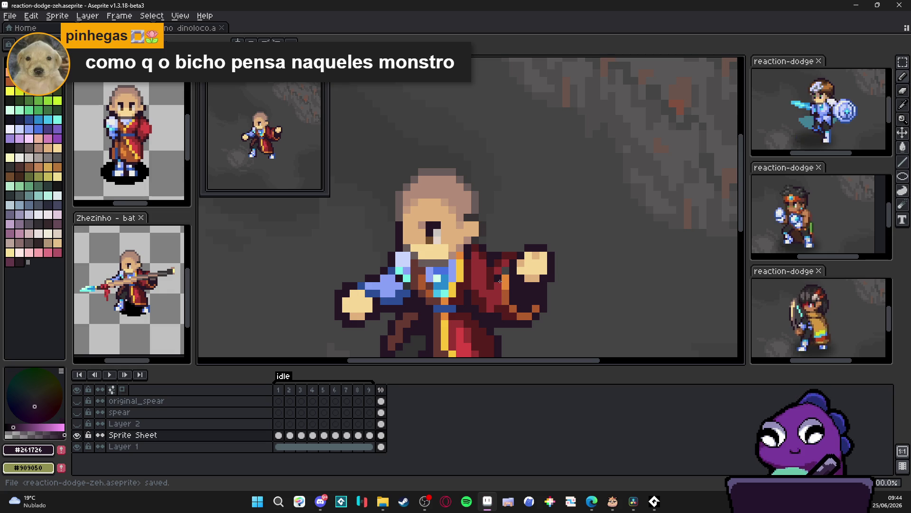
Step: Sample the dark red robe and pale skin colours from the sprite with the eyedropper
scroll(433, 266, "down", 2)
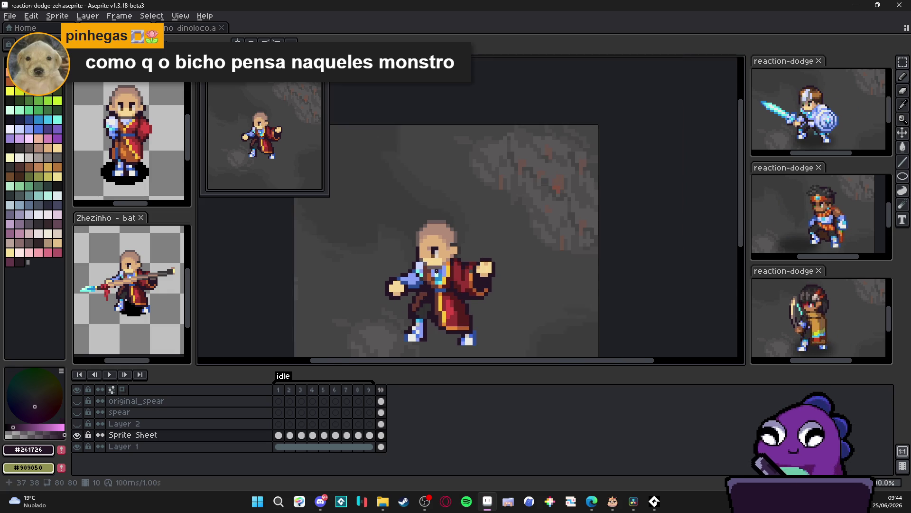
scroll(432, 248, "up", 2)
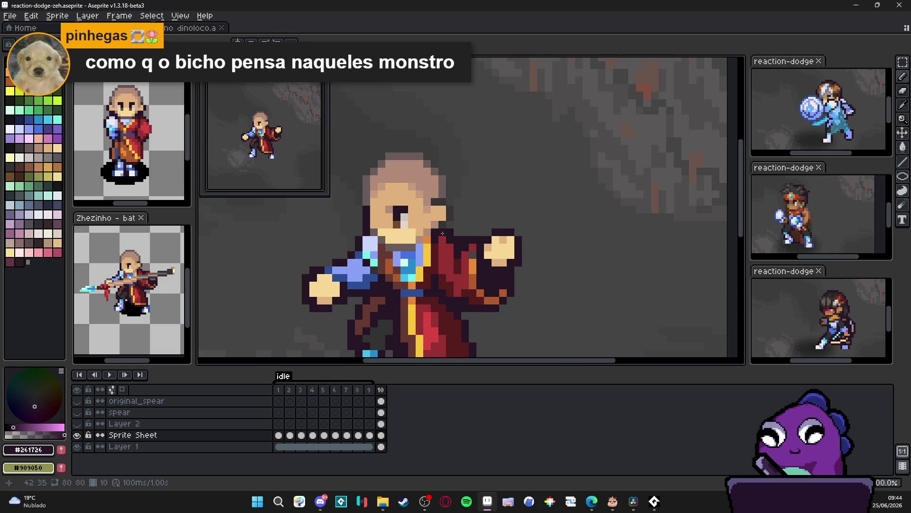
scroll(443, 233, "down", 2)
scroll(442, 233, "up", 2)
key("e")
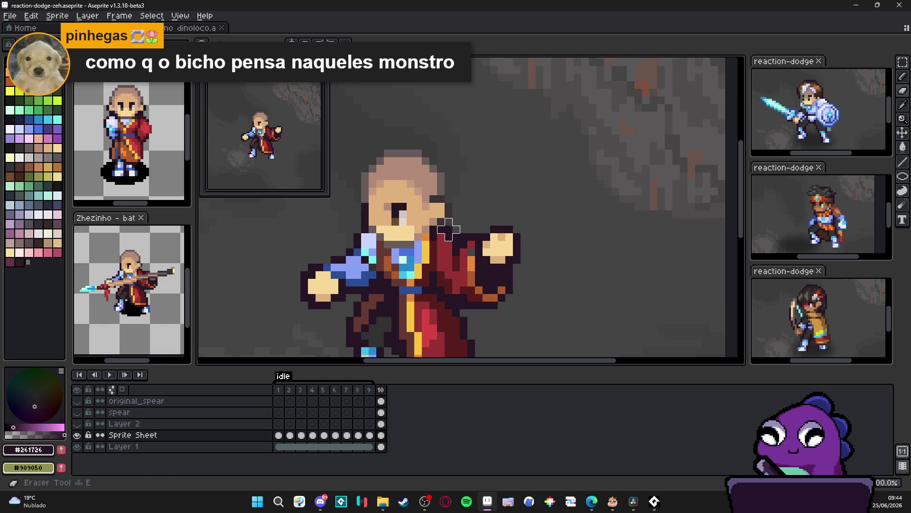
key("i")
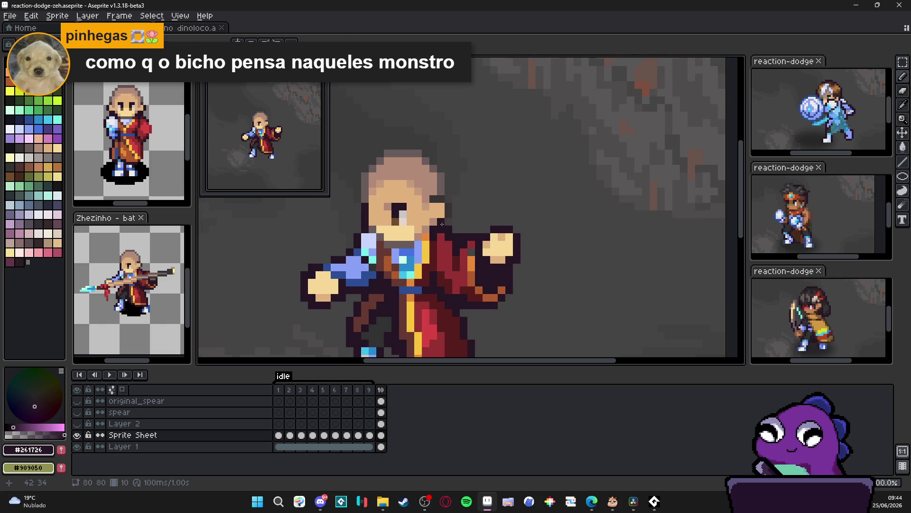
scroll(457, 235, "down", 1)
scroll(456, 232, "up", 1)
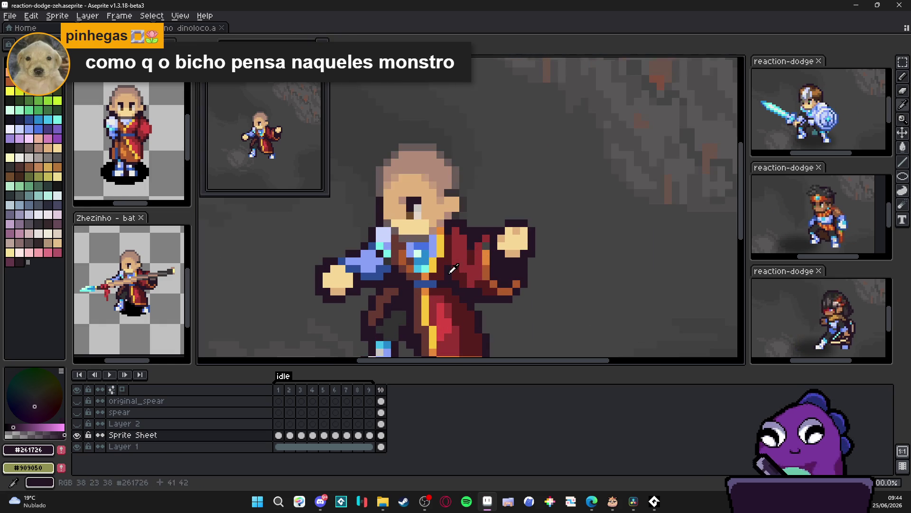
left_click(454, 227)
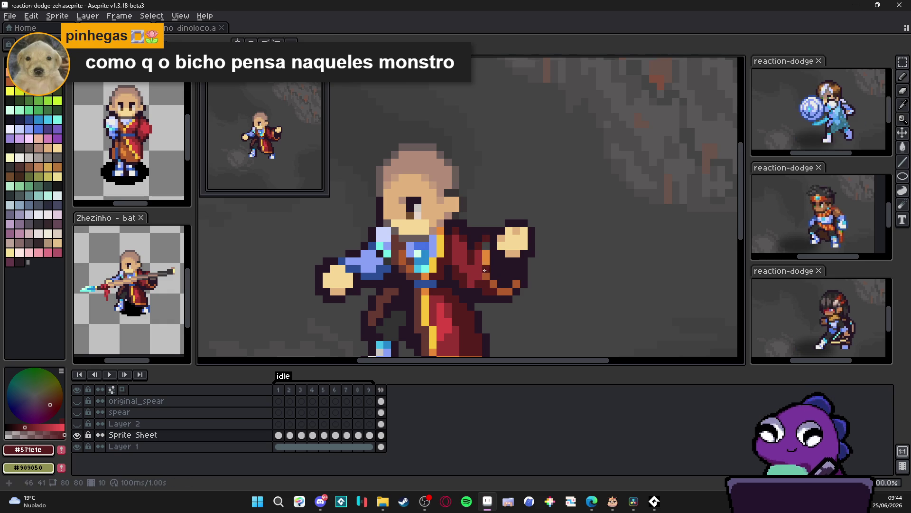
scroll(488, 266, "down", 3)
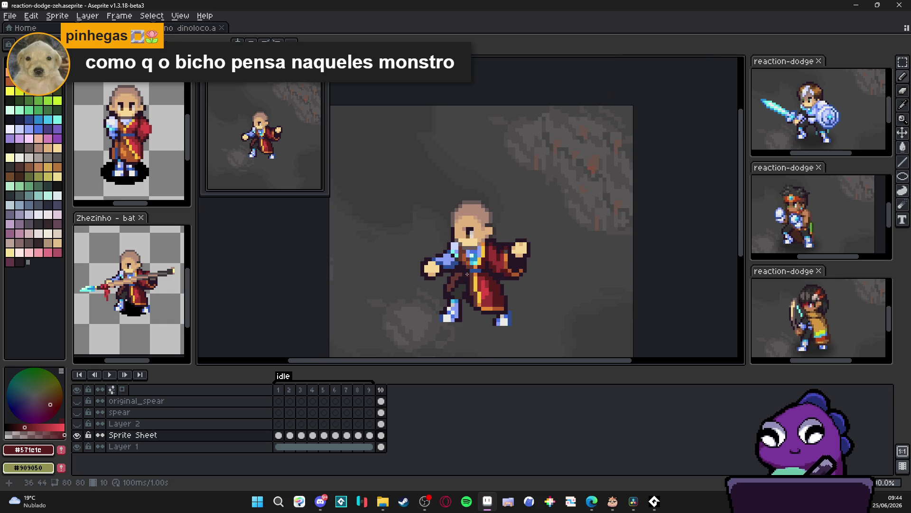
scroll(453, 267, "up", 1)
left_click(413, 271)
Step: Switch to the Pencil with white from the palette as the drawing colour
key("g")
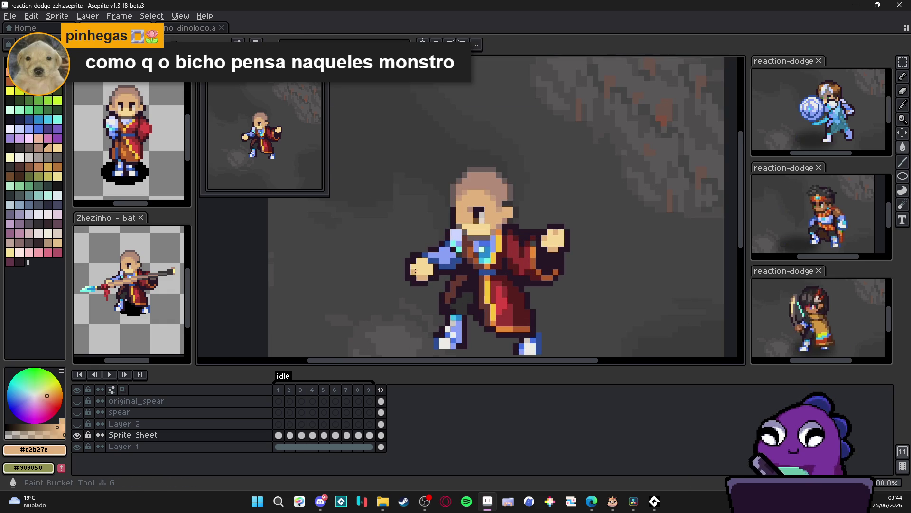
scroll(423, 269, "down", 2)
key("b")
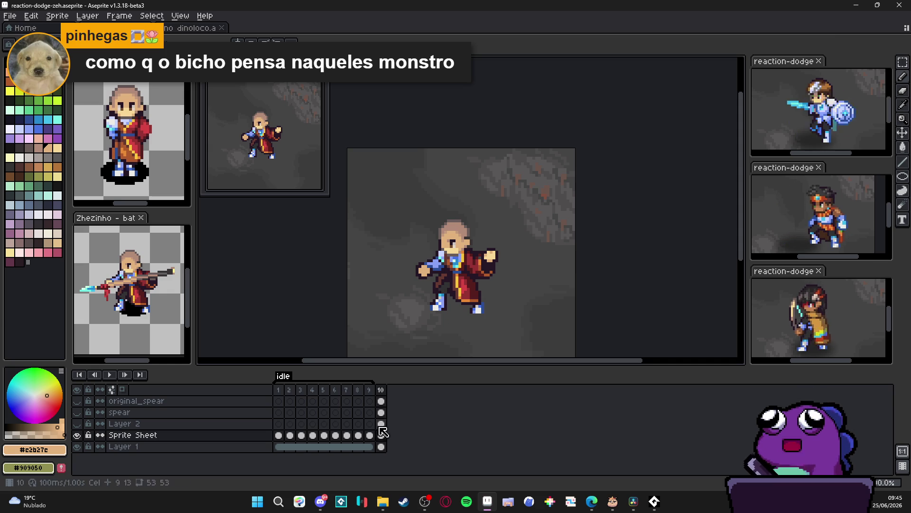
left_click(46, 146)
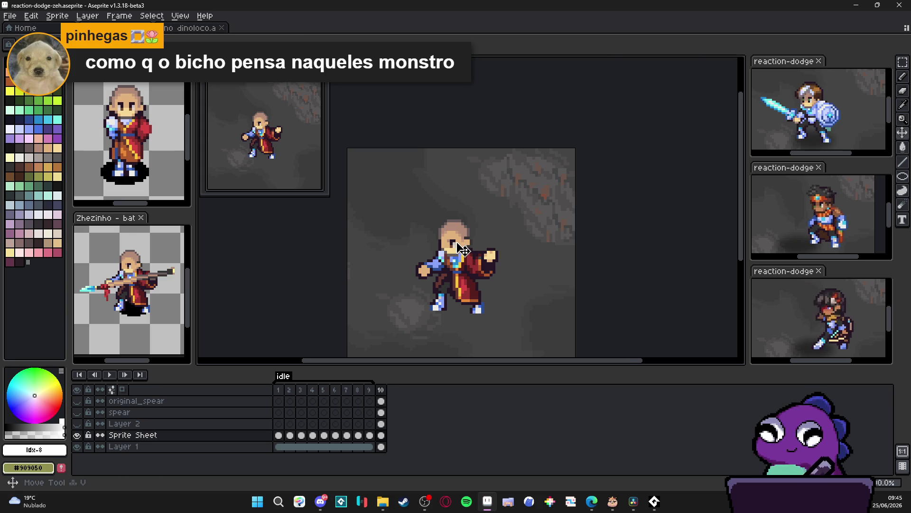
Step: Start a rectangle selection over the monk's head
scroll(463, 240, "up", 3)
left_click_drag(417, 186, 496, 255)
scroll(495, 255, "up", 1)
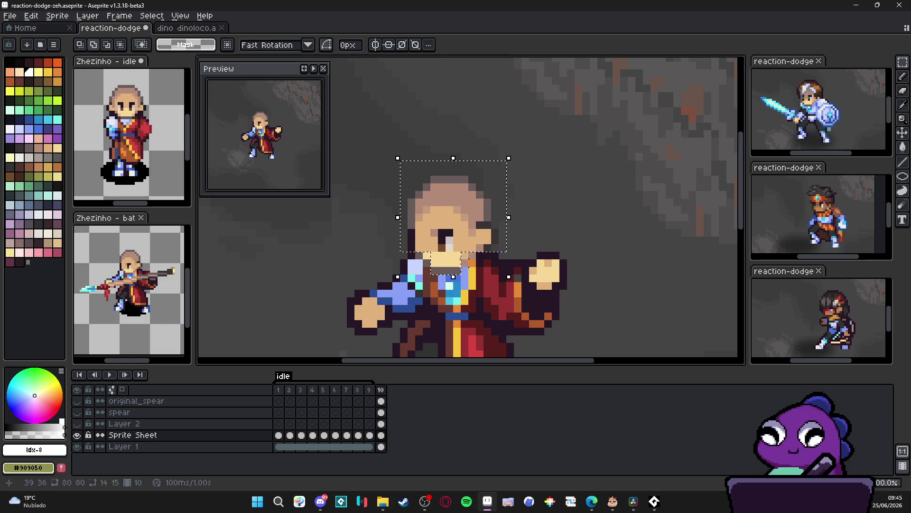
Step: Extend the selection down over the head, shift it one pixel left, then commit and deselect
left_click_drag(464, 263, 464, 237)
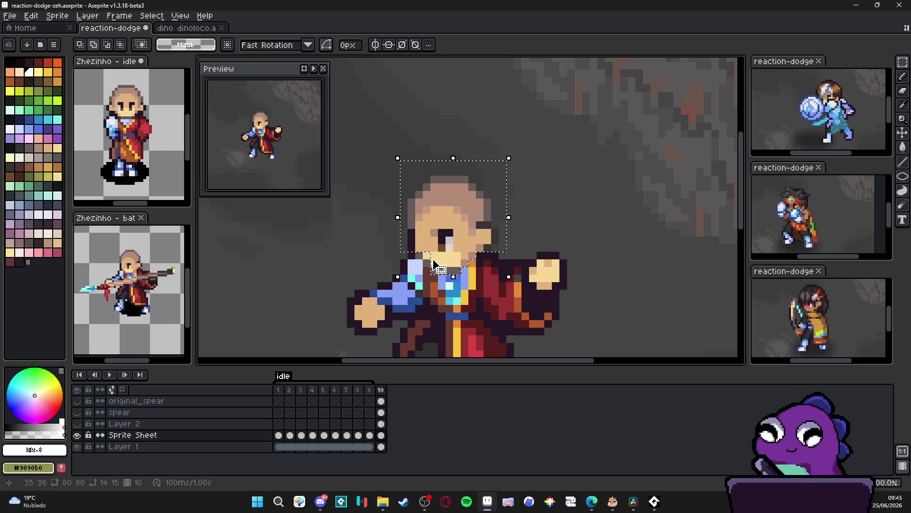
key("Left")
scroll(471, 243, "down", 2)
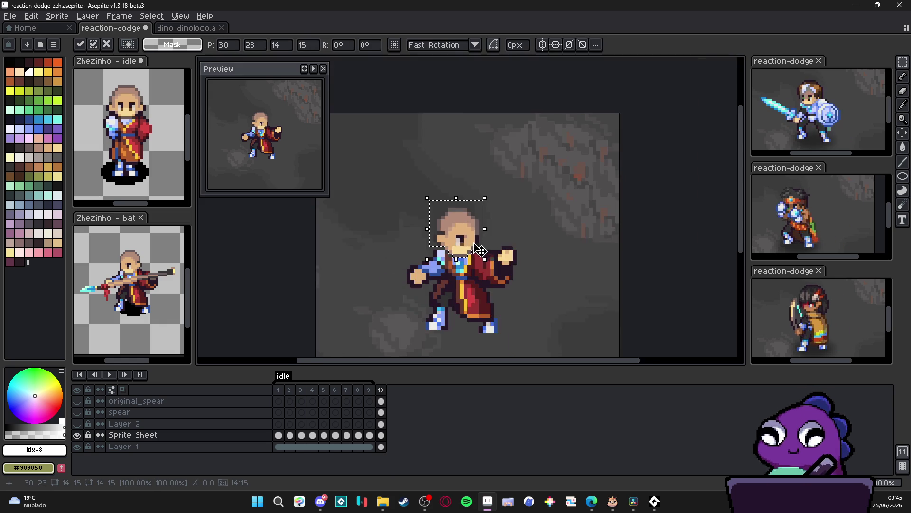
key("ctrl+d")
key("b")
scroll(495, 242, "up", 1)
mouse_move(496, 241)
left_mouse_down()
mouse_move(634, 126)
mouse_move(626, 120)
left_mouse_up()
mouse_move(467, 263)
left_mouse_down()
mouse_move(416, 283)
mouse_move(368, 281)
mouse_move(364, 206)
mouse_move(346, 275)
mouse_move(354, 251)
mouse_move(366, 259)
left_mouse_up()
left_click_drag(366, 259, 366, 281)
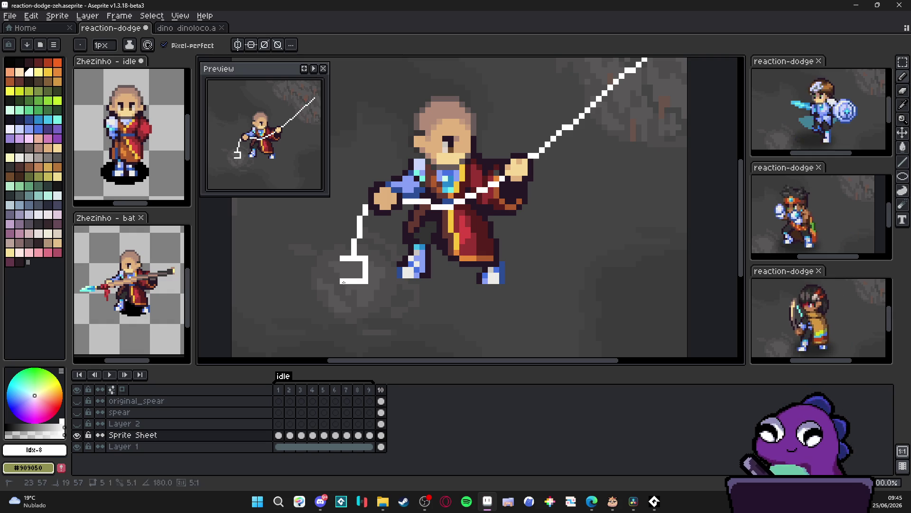
scroll(344, 264, "down", 3)
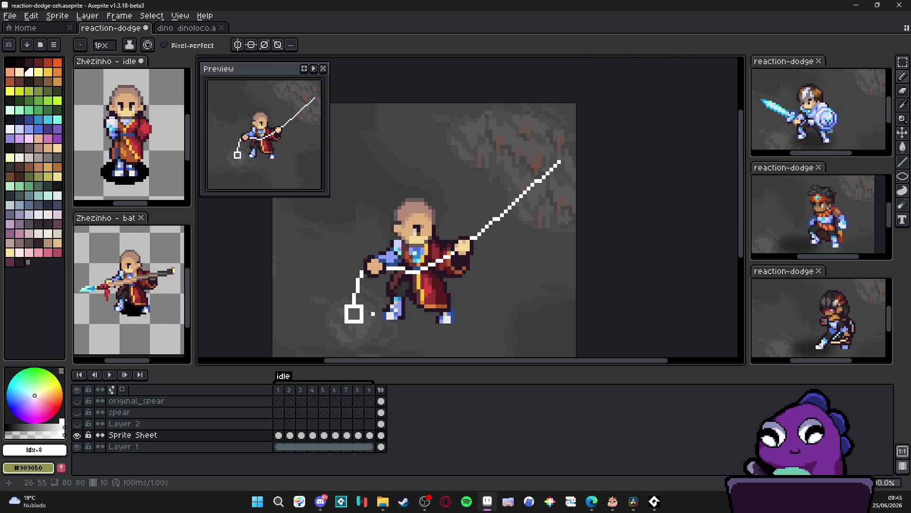
scroll(549, 223, "down", 1)
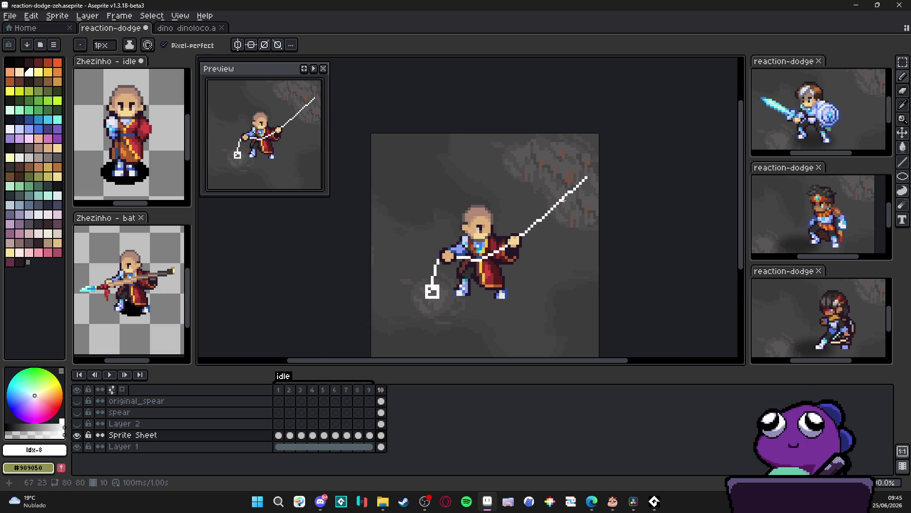
scroll(561, 203, "down", 1)
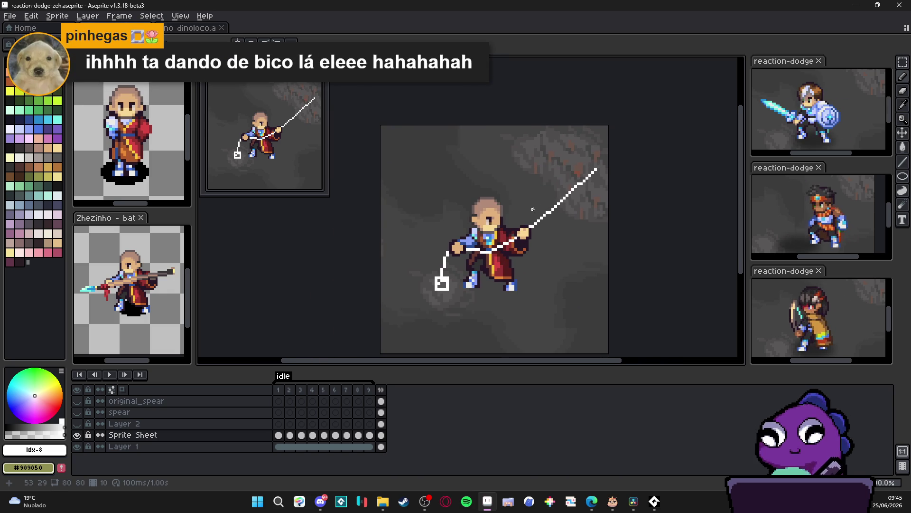
scroll(552, 204, "up", 1)
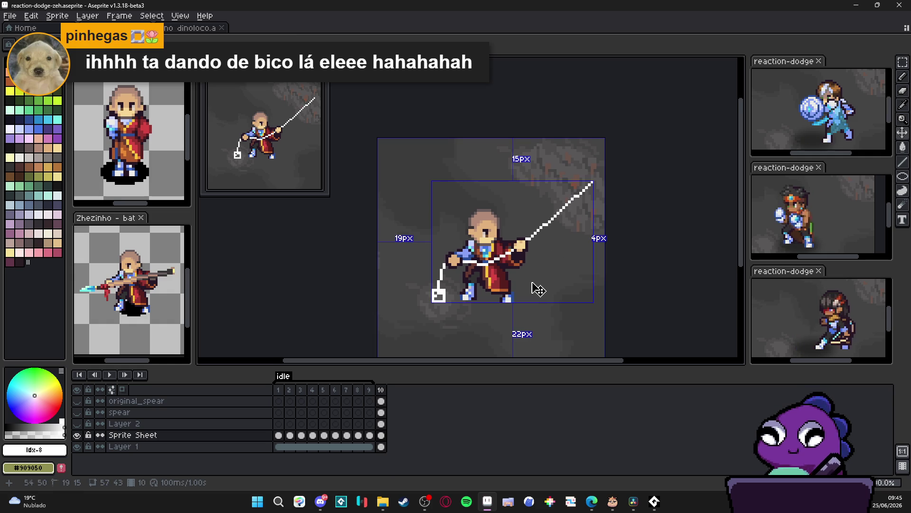
key("ctrl+z")
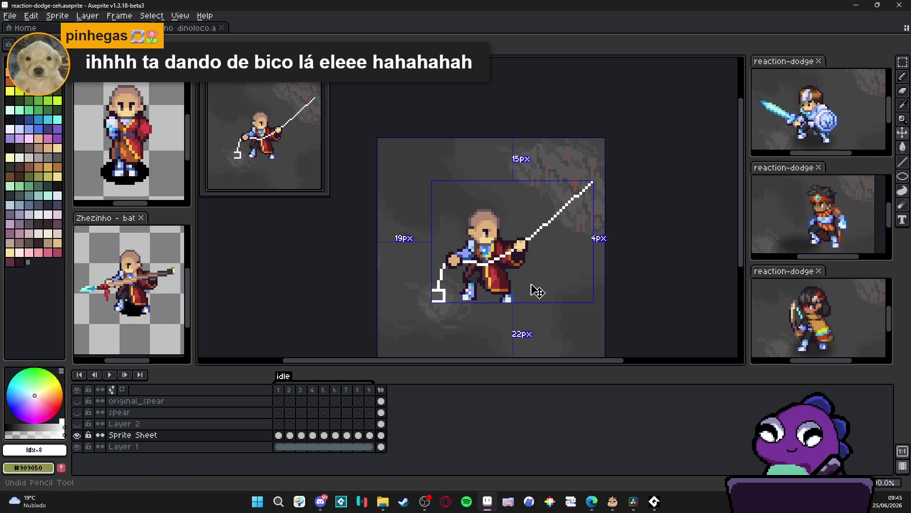
key("ctrl+z")
key("ctrl+z")
key("ctrl+z")
key("ctrl+z")
key("ctrl+z")
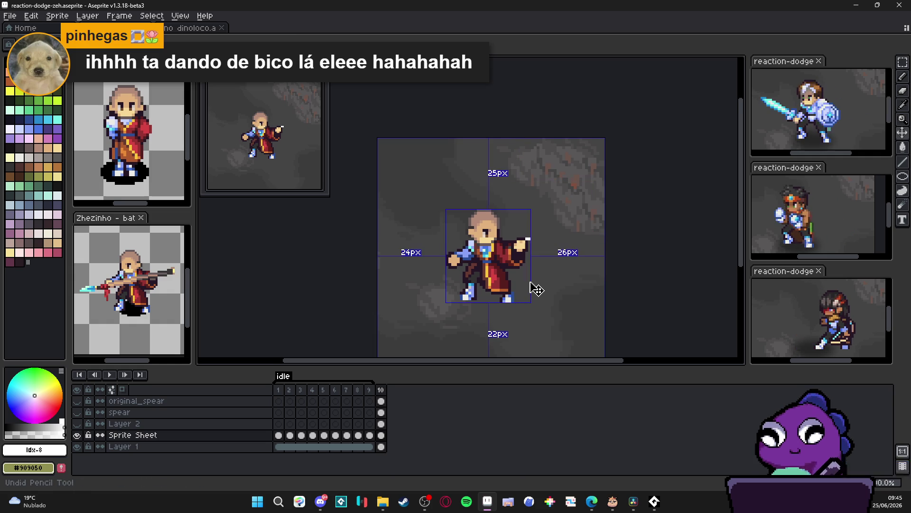
key("ctrl+z")
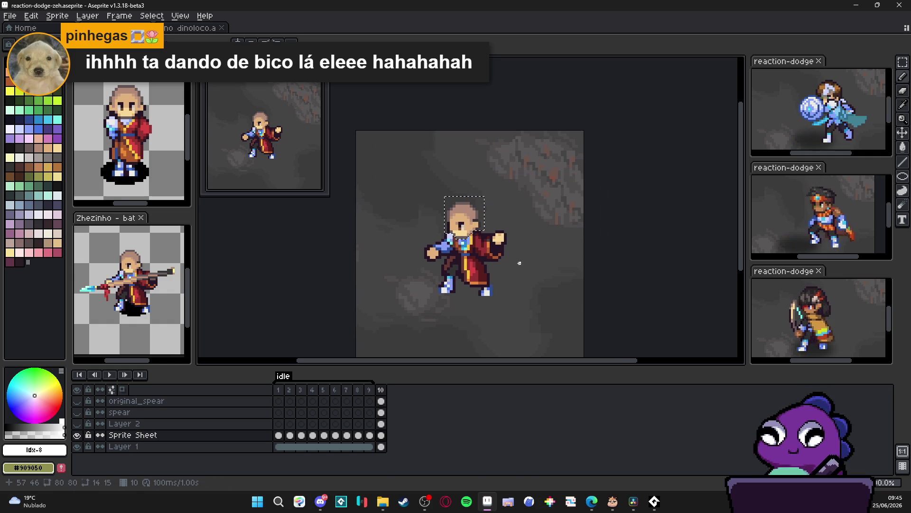
Step: Make the original_spear layer visible and active, then duplicate frame 10 as a new frame 11
left_click(78, 402)
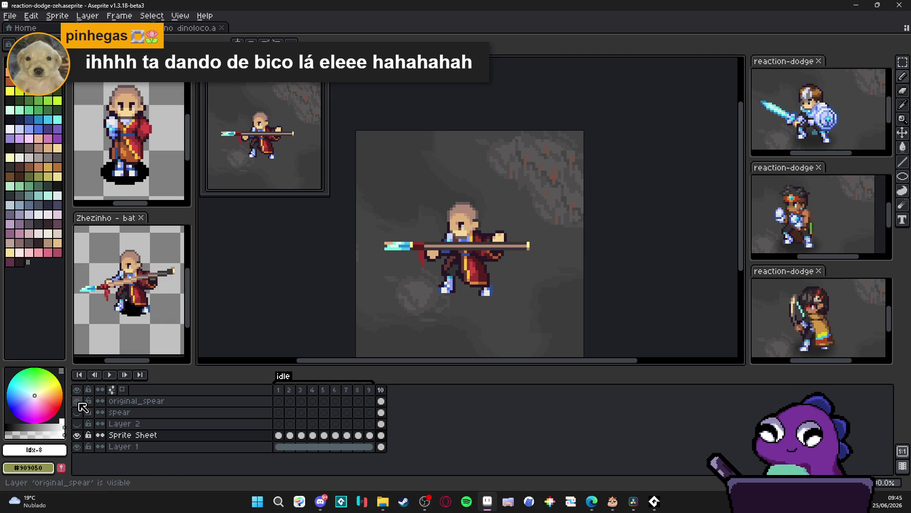
left_click(78, 402)
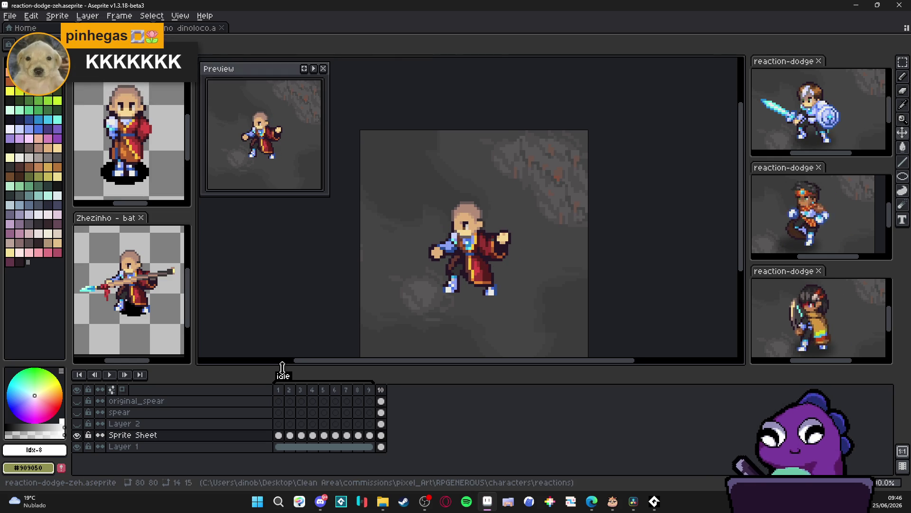
left_click(76, 400)
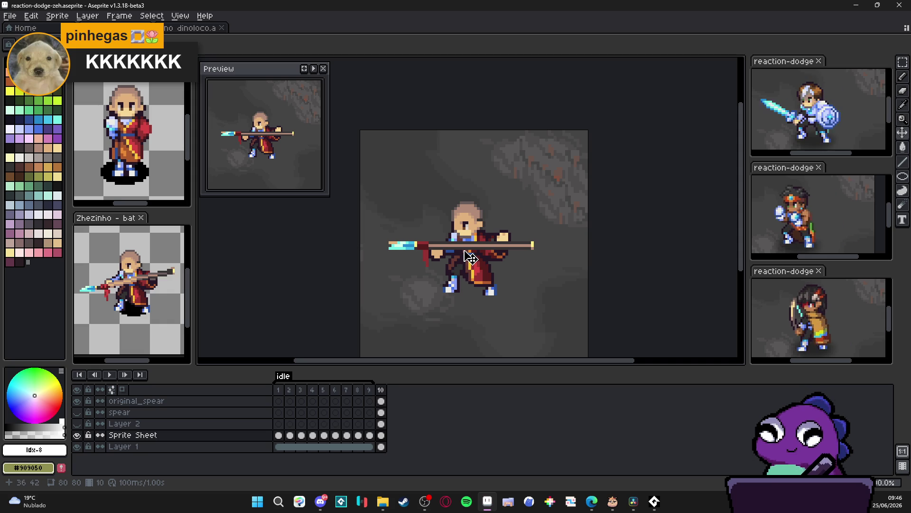
scroll(468, 251, "up", 1)
left_click(468, 247, "ctrl")
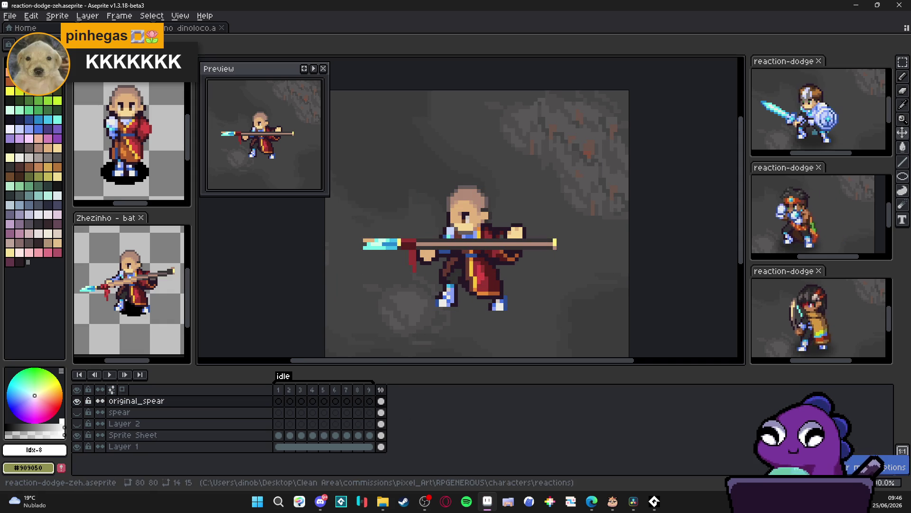
key("alt+n")
left_click(381, 390)
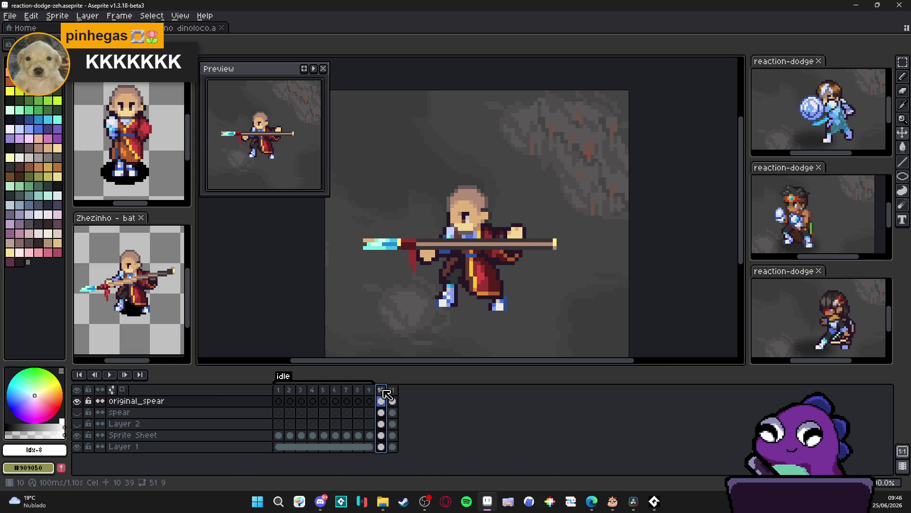
Step: Copy frame 1's Sprite Sheet cel with its angled-spear pose
left_click(392, 389)
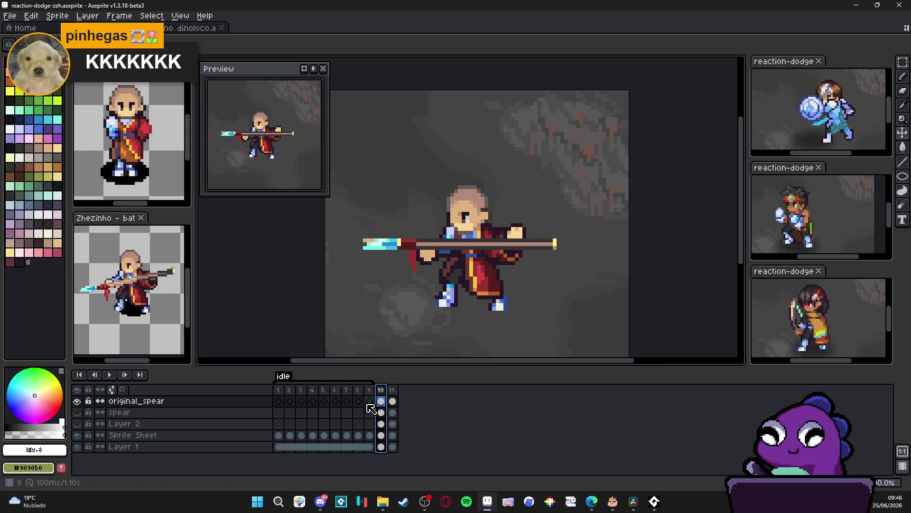
left_click(394, 398)
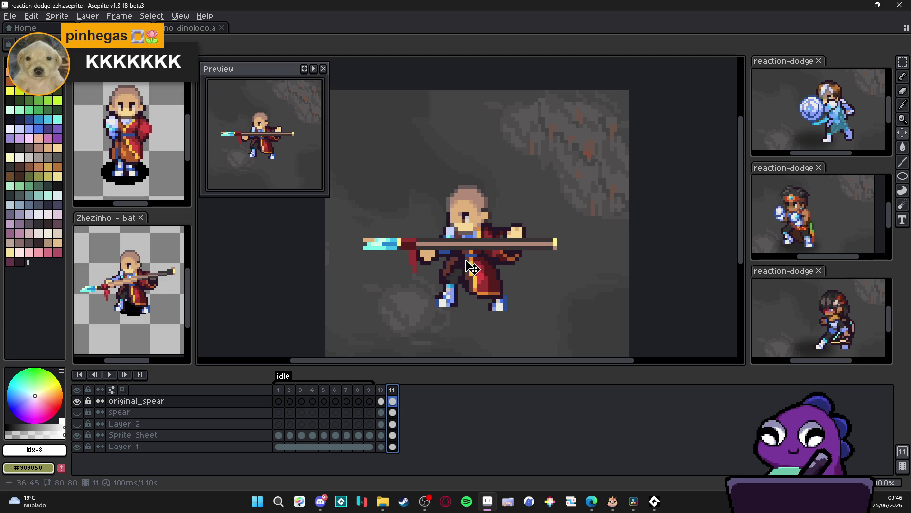
left_click(279, 398)
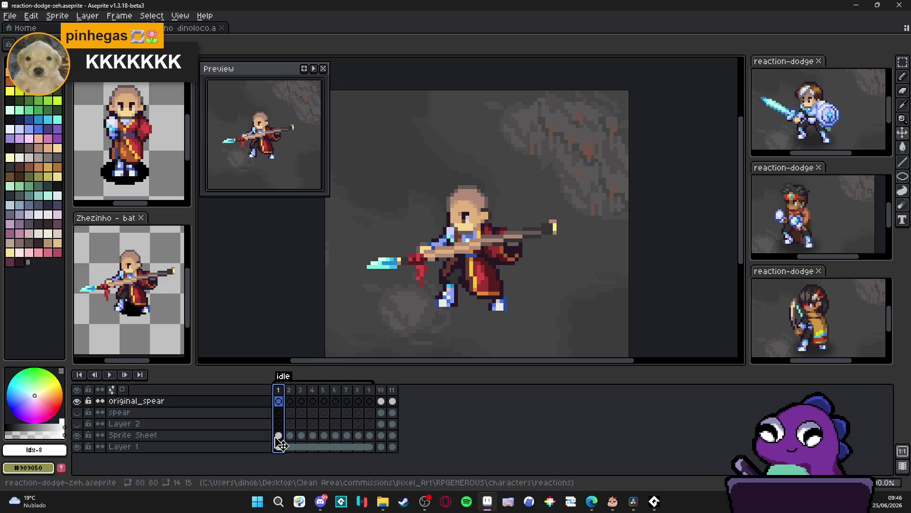
left_click(77, 436)
left_click(78, 435)
left_click(279, 435)
key("ctrl+c")
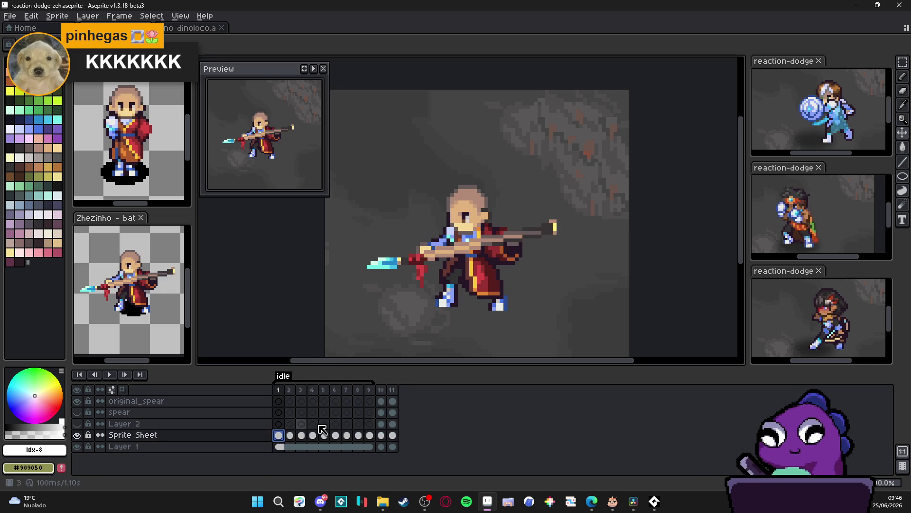
Step: Hide the horizontal spear and paste frame 1's pose into frame 10 of the Sprite Sheet layer
left_click(380, 389)
left_click(142, 401)
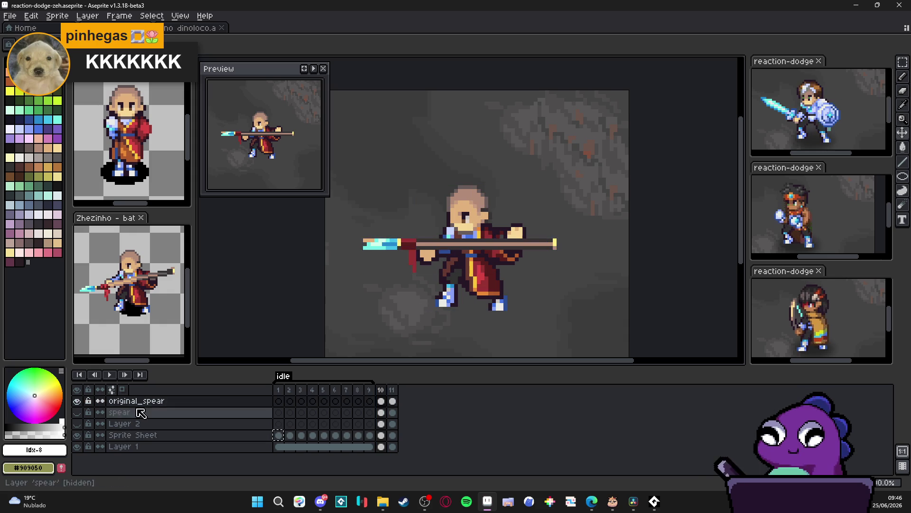
left_click(78, 400)
left_click(459, 278, "ctrl")
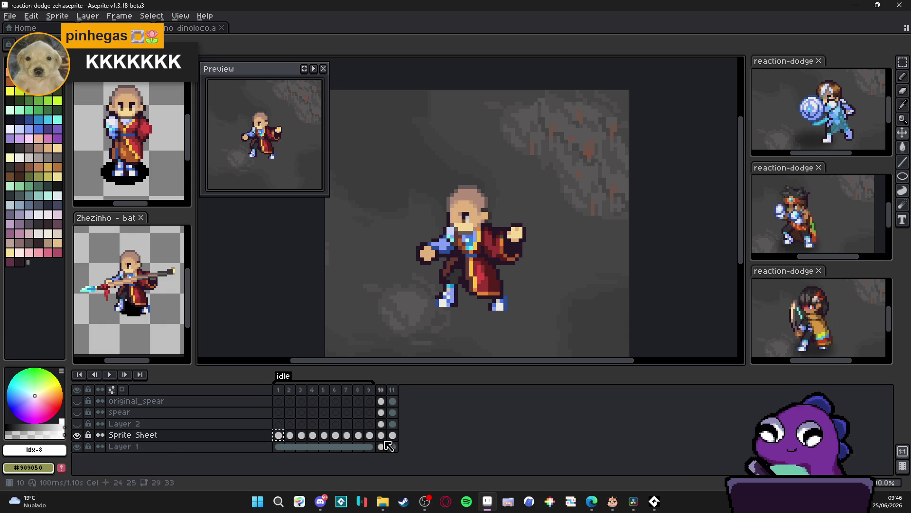
key("ctrl+v")
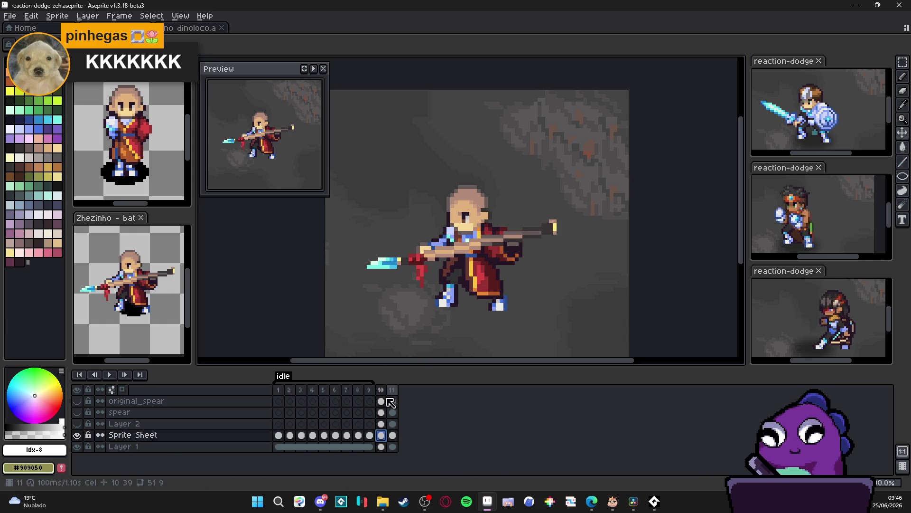
Step: Turn original_spear back on and compare frames 10 and 11
left_click(394, 395)
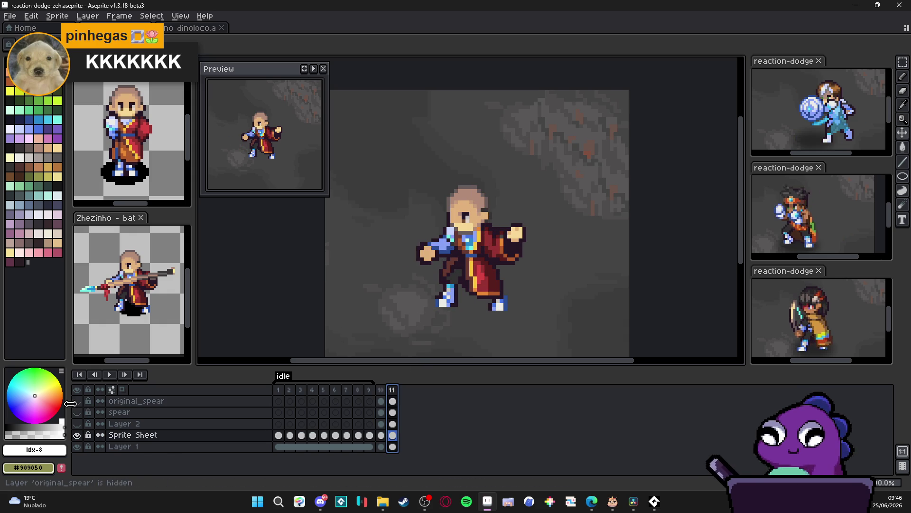
left_click(79, 404)
left_click(381, 402)
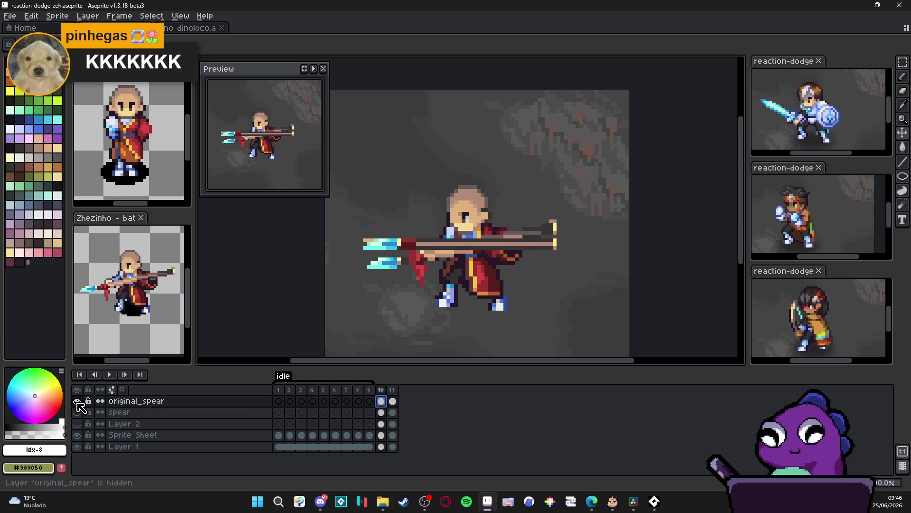
left_click(394, 389)
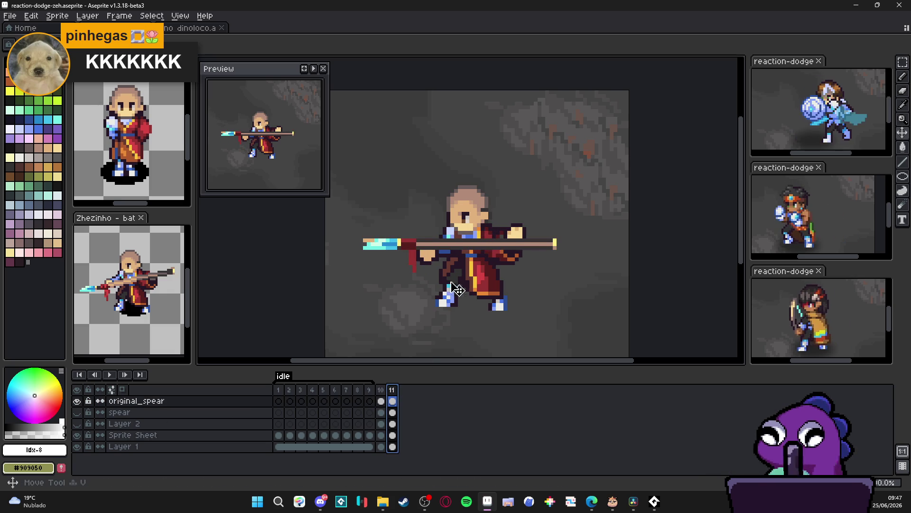
left_click(381, 401)
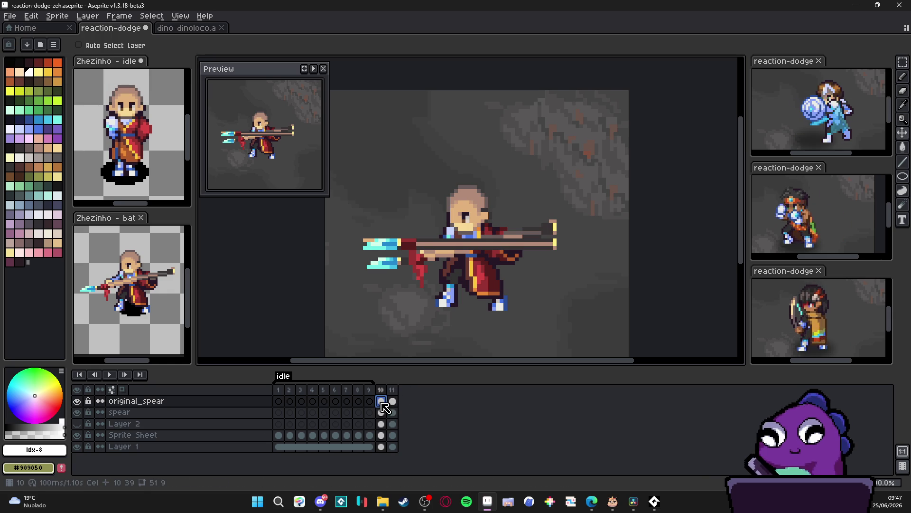
Step: Select the spear layer's frame 11 cel and save the sprite
left_click(393, 413)
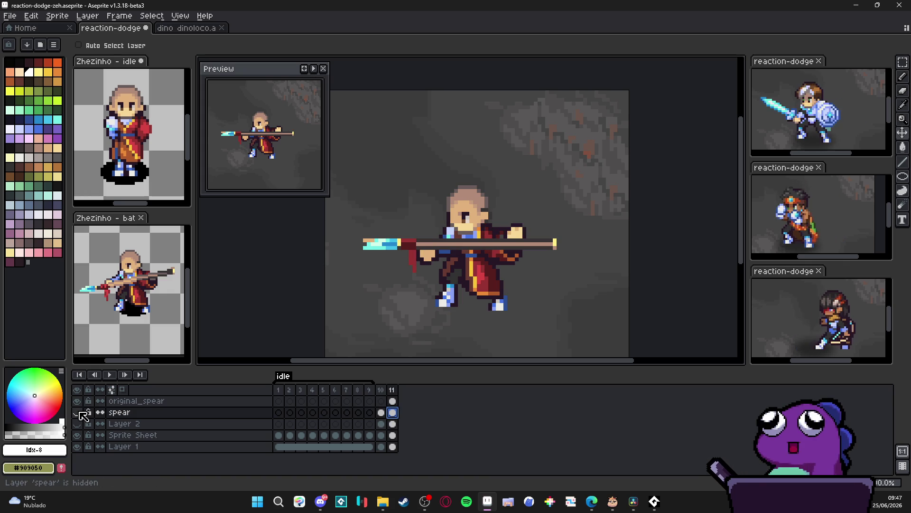
left_click(392, 401)
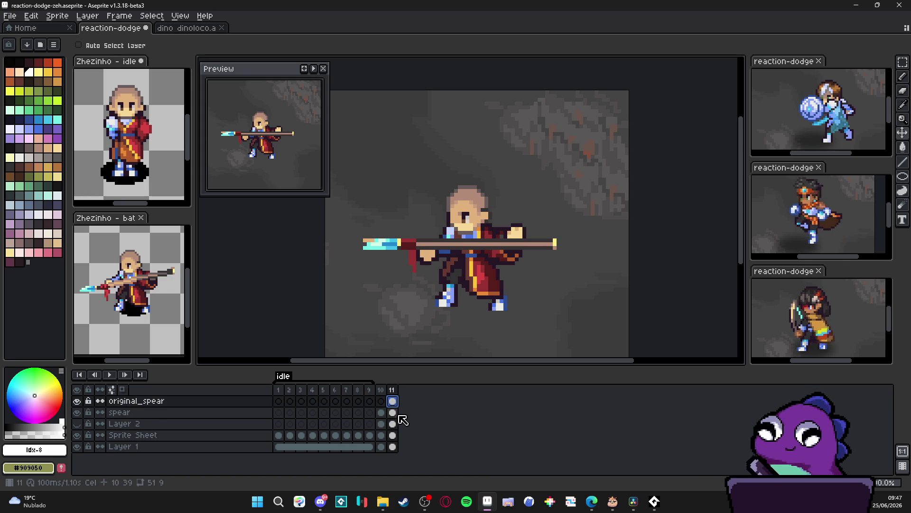
left_click(395, 415)
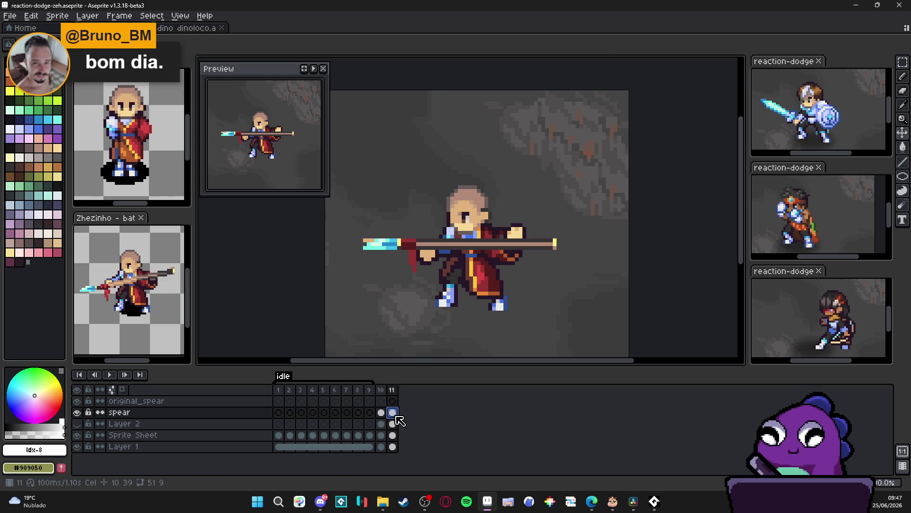
left_click(463, 263)
key("Return")
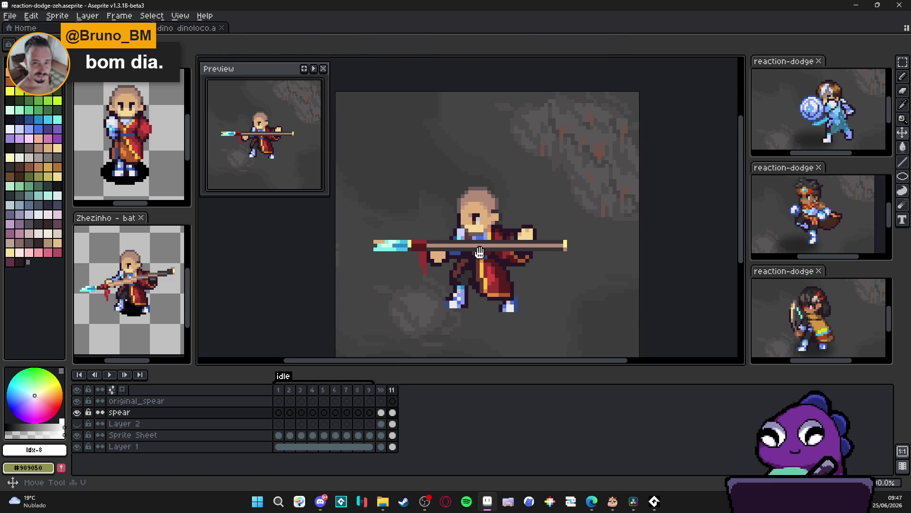
key("ctrl+s")
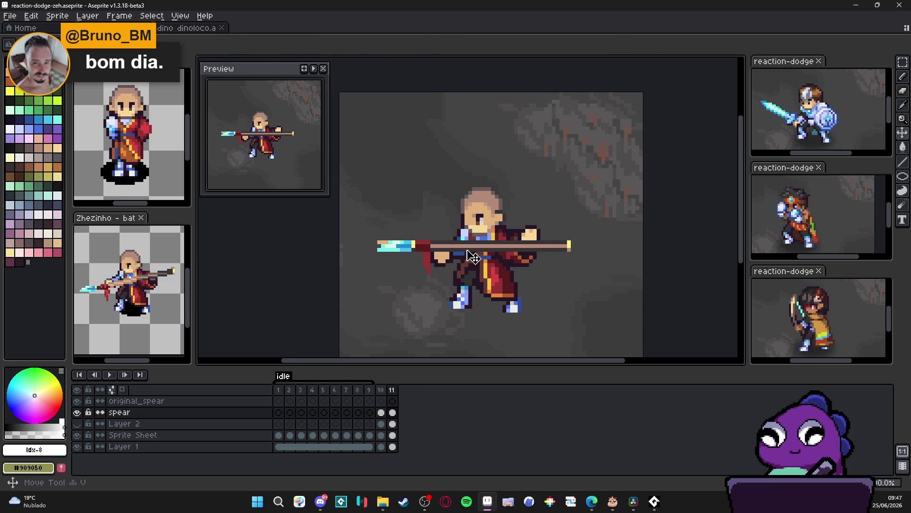
Step: Try tilting the spear about 10° counter-clockwise, then rotate it back to horizontal
key("ctrl+t")
mouse_move(588, 253)
left_mouse_down()
mouse_move(584, 218)
mouse_move(589, 223)
left_mouse_up()
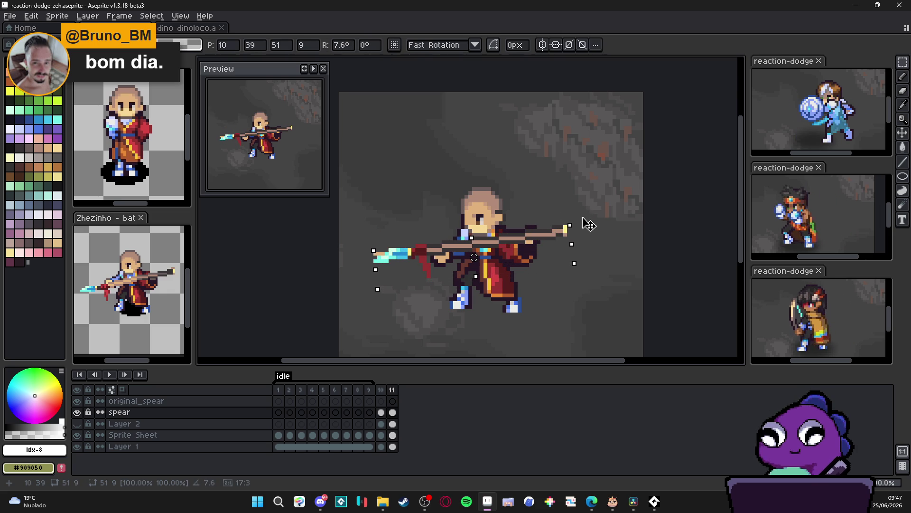
left_click_drag(580, 217, 574, 257)
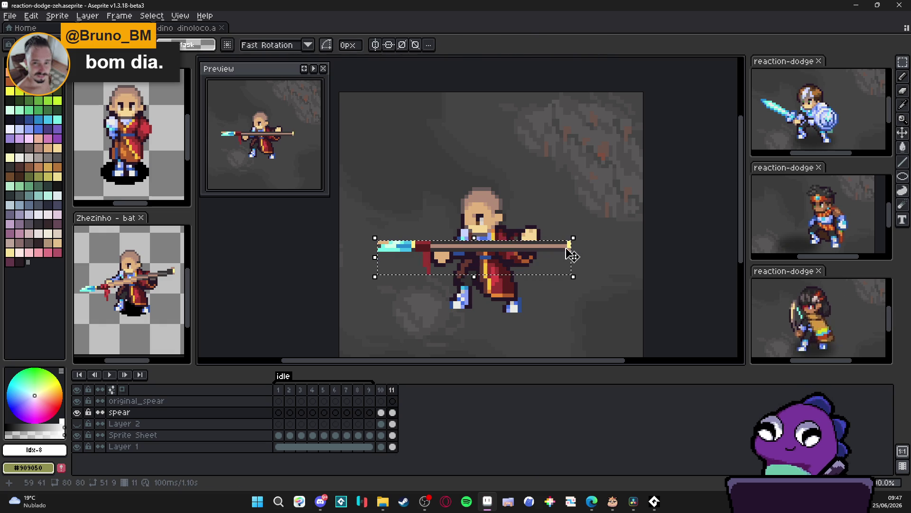
Step: Hide the spear layer and review frames 10 and 11 on the Sprite Sheet layer
left_click(77, 412)
scroll(460, 264, "up", 2)
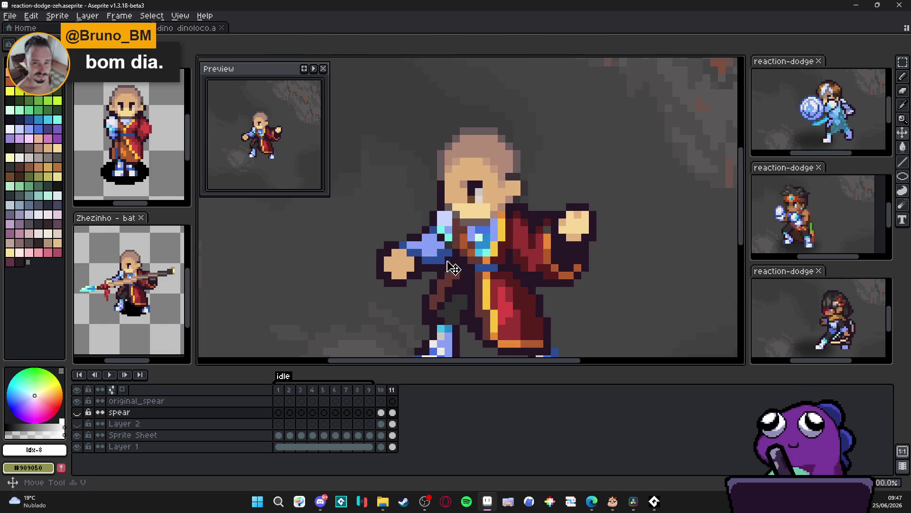
left_click(405, 266)
scroll(569, 244, "down", 1)
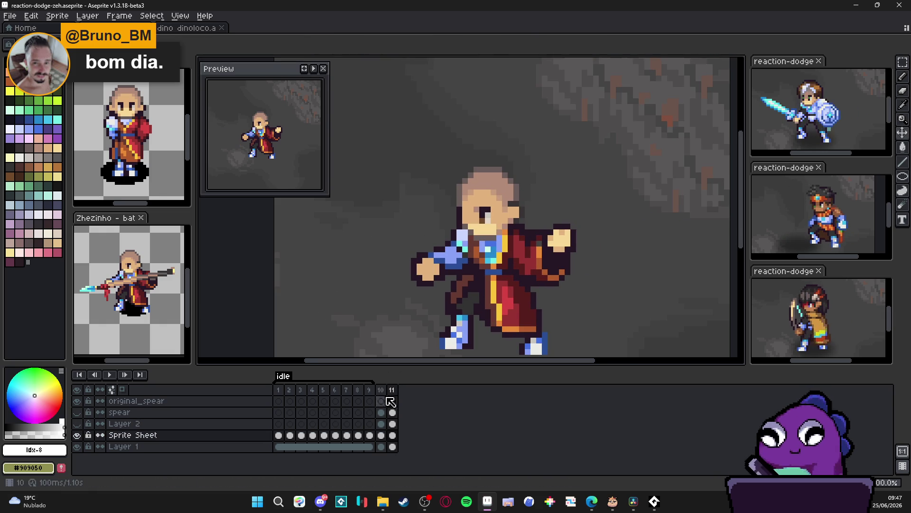
left_click(391, 390)
scroll(411, 361, "down", 1)
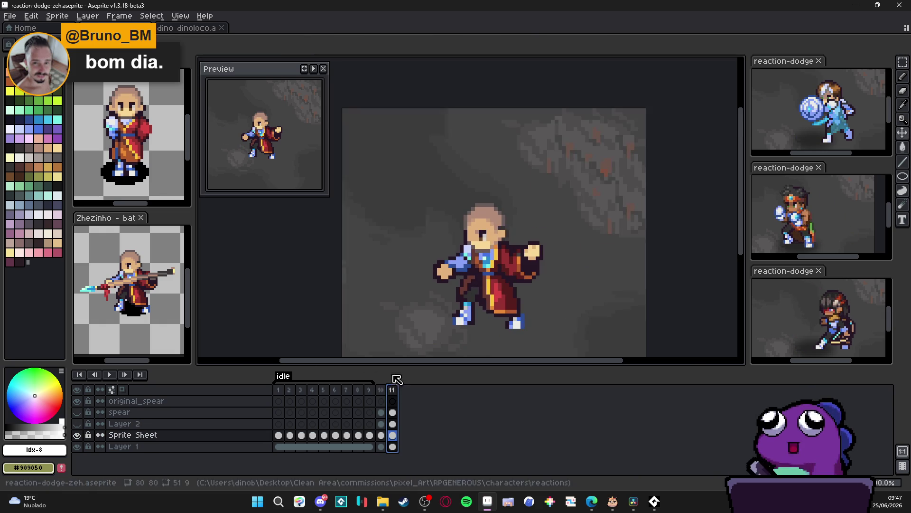
left_click(381, 390)
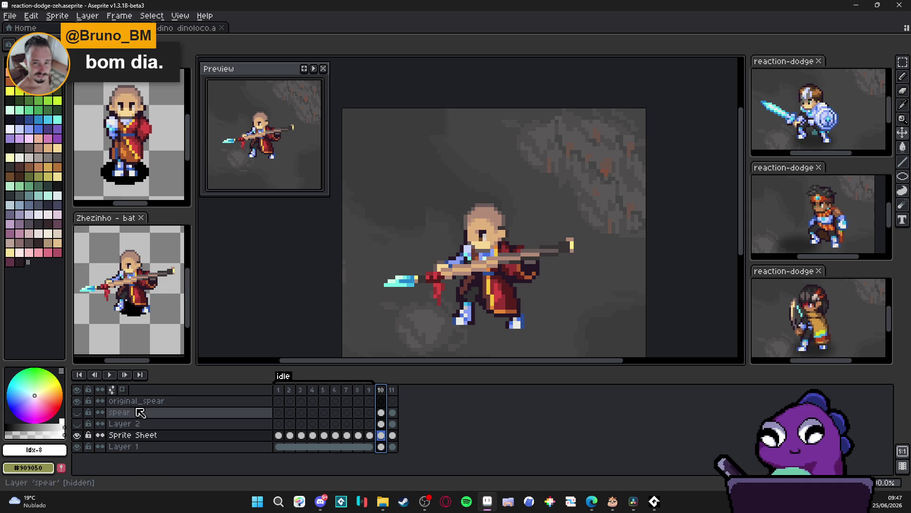
Step: Hide the cave background, go to frame 11's spear layer and select the whole spear for transforming
left_click(77, 446)
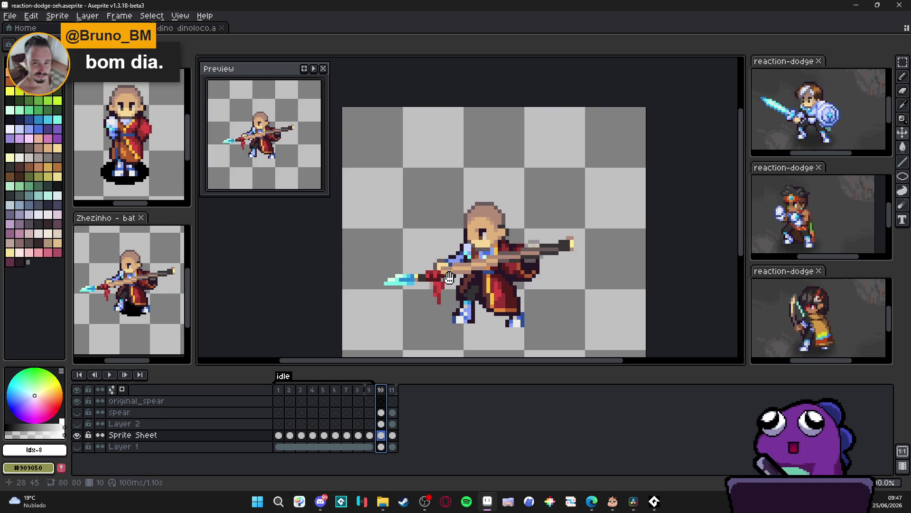
left_click(392, 400)
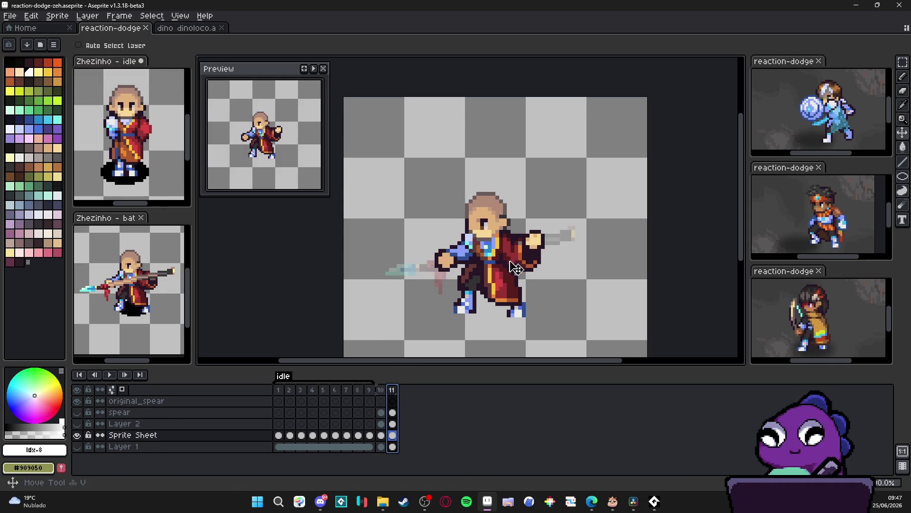
scroll(543, 235, "up", 1)
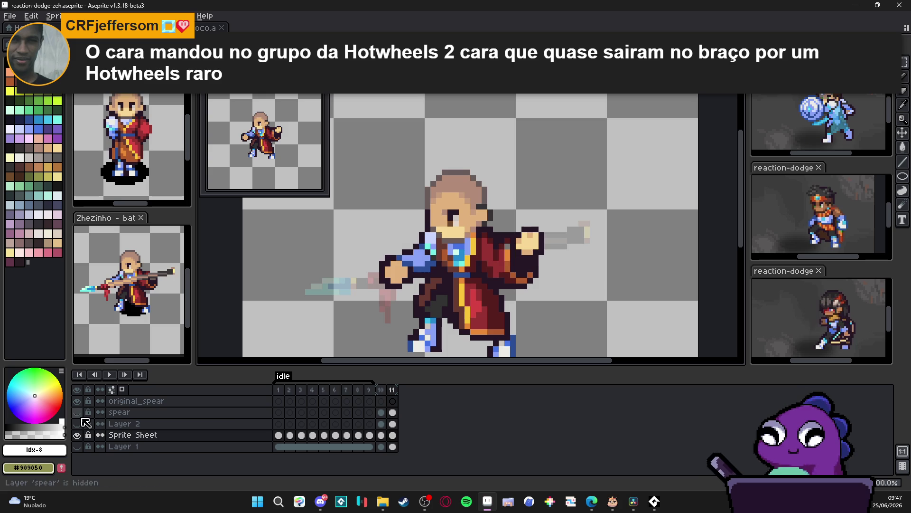
left_click(369, 400)
left_click(392, 401)
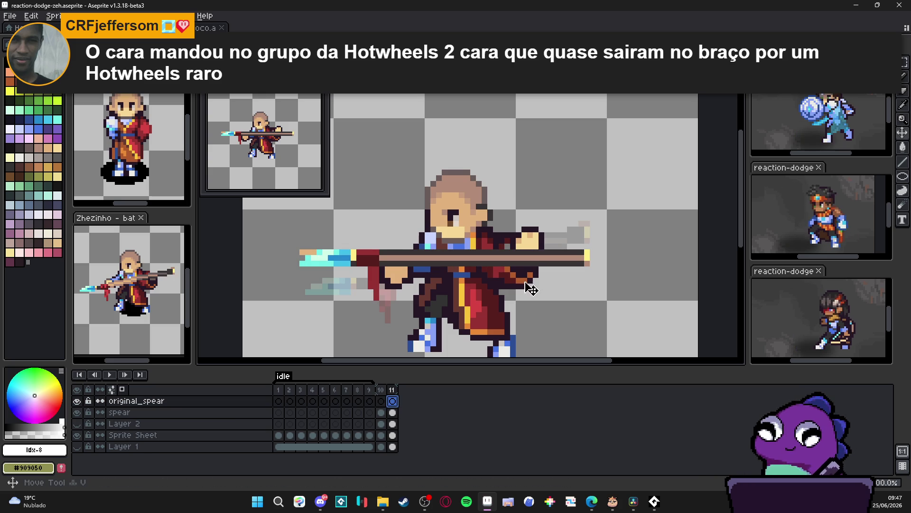
left_click_drag(535, 272, 535, 275)
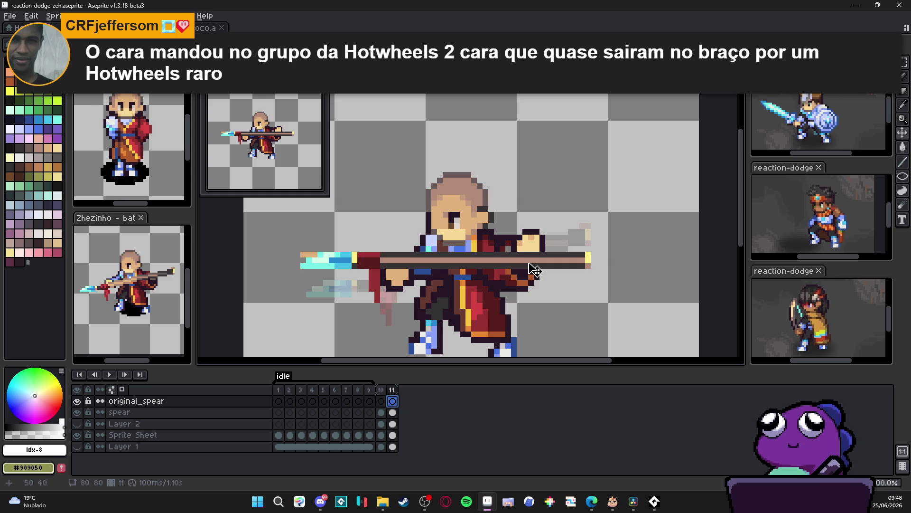
left_click(551, 269, "ctrl")
key("ctrl+t")
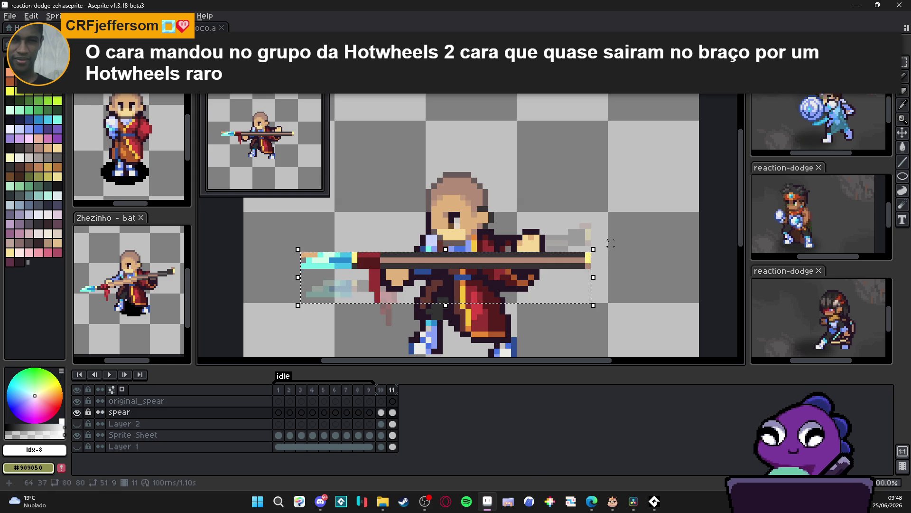
Step: Rotate frame 11's spear about 2.5° and delete its pixels under the front hand
mouse_move(594, 238)
left_mouse_down()
mouse_move(608, 240)
mouse_move(607, 226)
left_mouse_up()
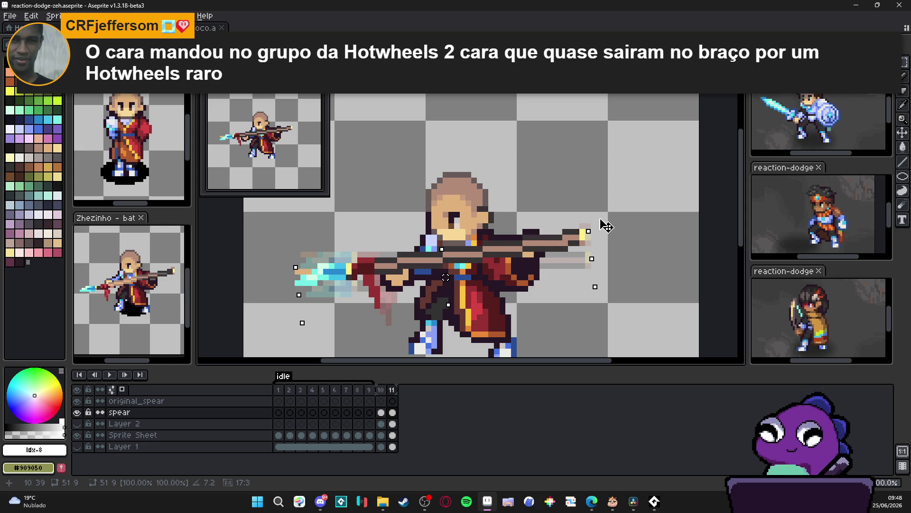
key("Return")
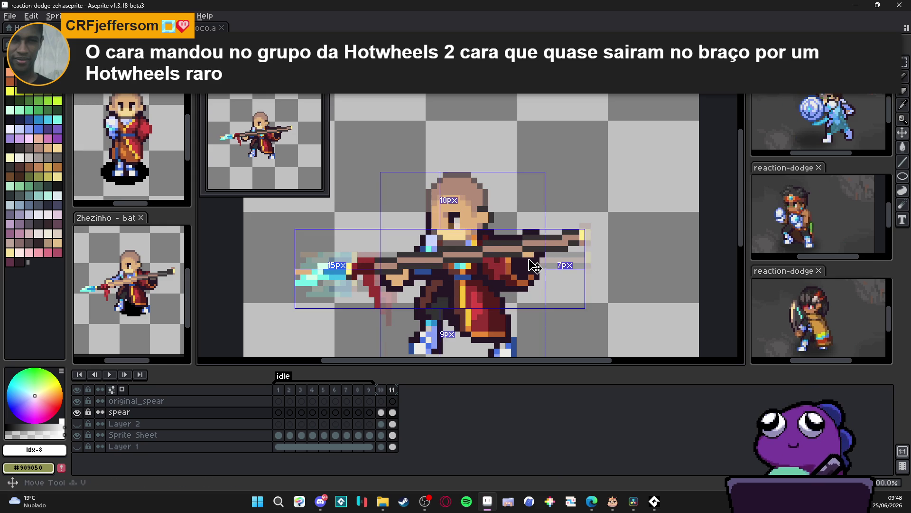
left_click(534, 267, "ctrl")
scroll(541, 256, "up", 2)
key("m")
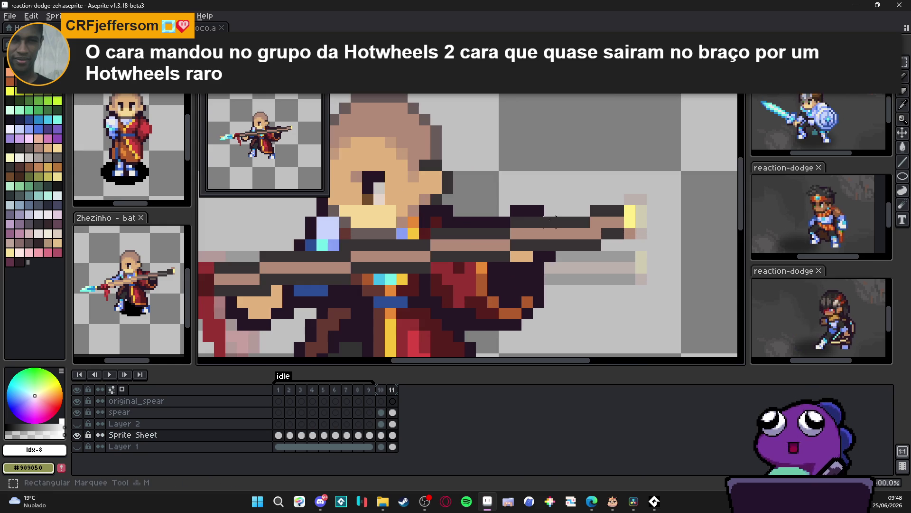
left_click_drag(552, 208, 506, 258)
mouse_move(553, 208)
left_mouse_down()
mouse_move(489, 261)
mouse_move(489, 272)
left_mouse_up()
left_click(569, 241, "ctrl")
key("Delete")
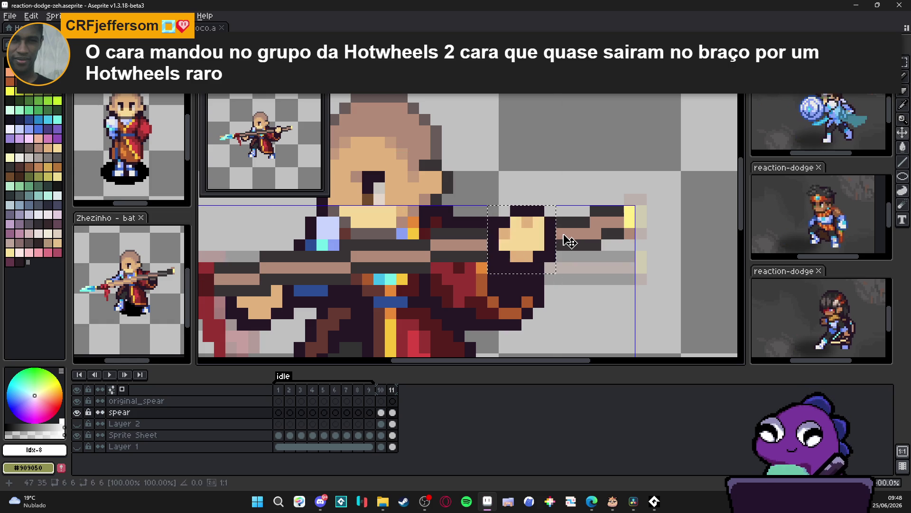
key("ctrl+d")
Step: Compare the spear pose across frames 1, 10 and 11
scroll(457, 297, "down", 2)
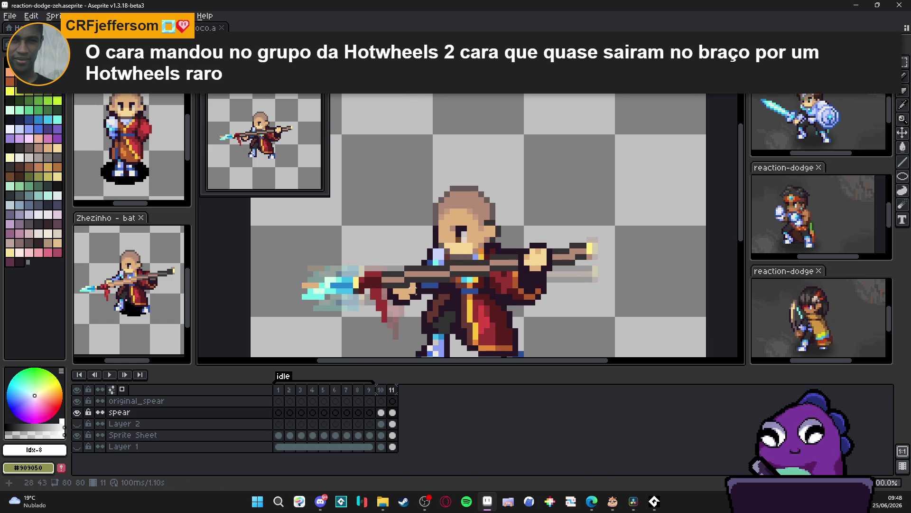
left_click(281, 391)
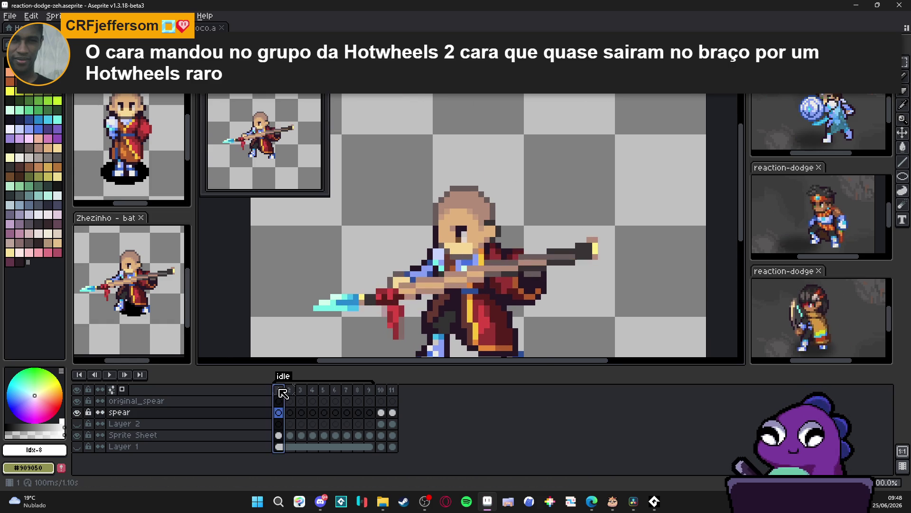
left_click(385, 391)
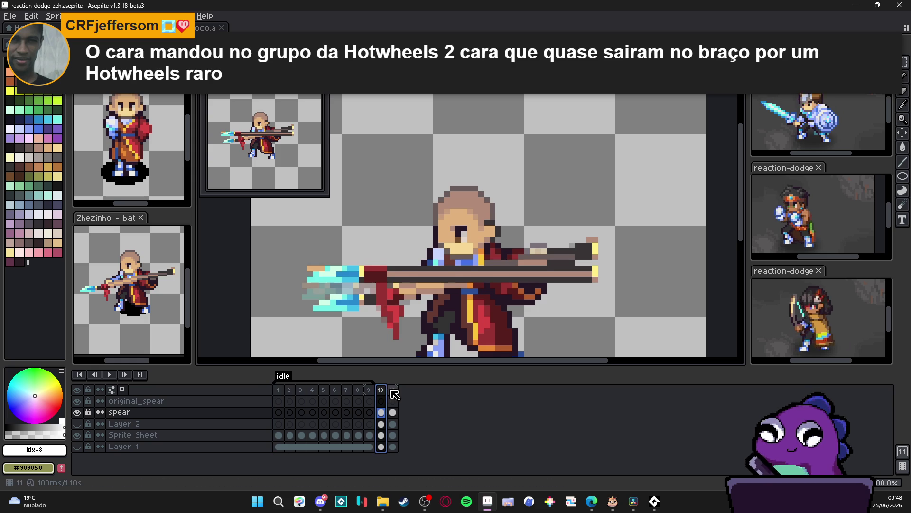
left_click(394, 392)
left_click(281, 391)
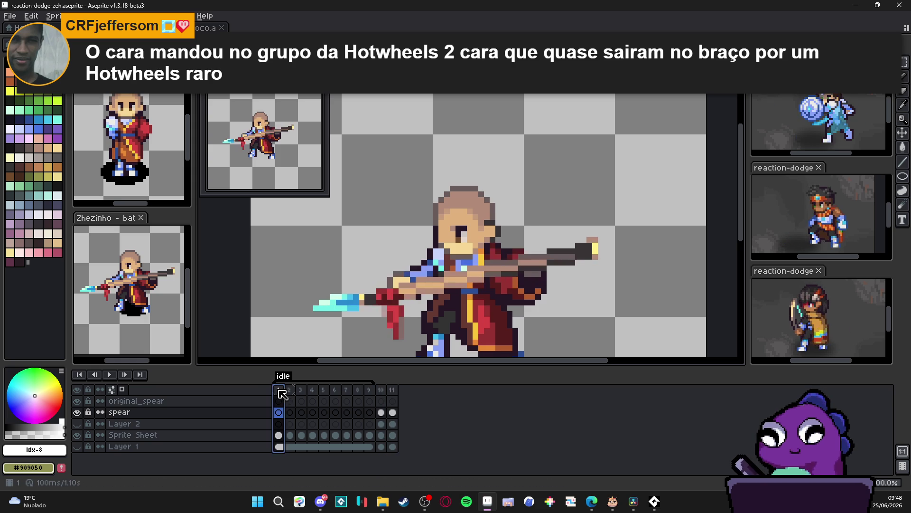
left_click(393, 391)
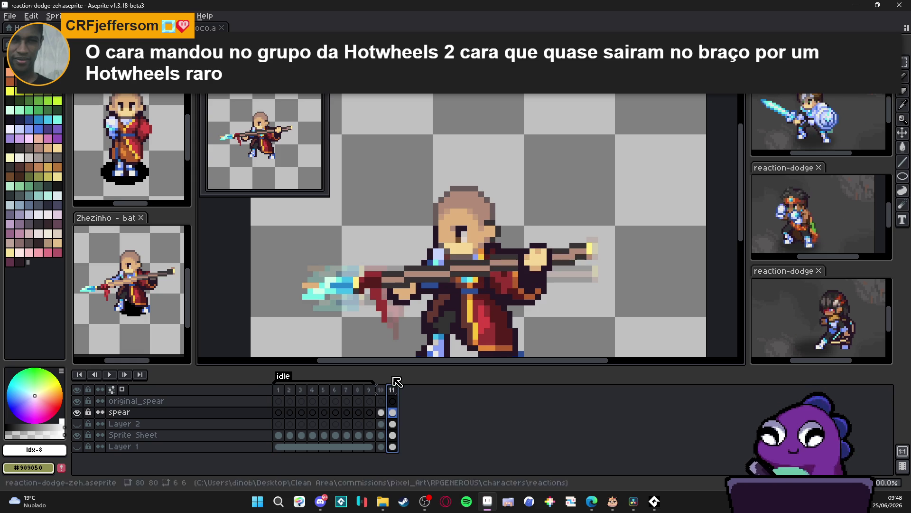
Step: Marquee the front hand area on frame 11's Sprite Sheet layer
scroll(400, 313, "up", 2)
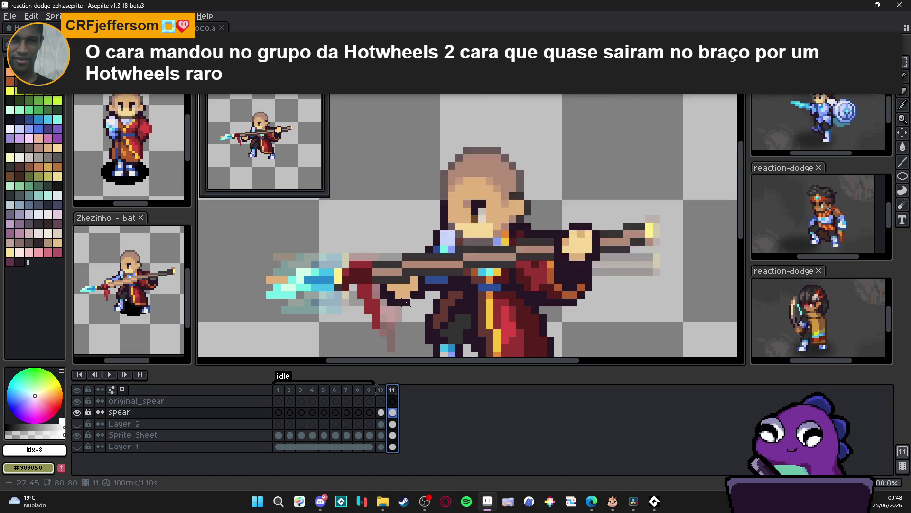
left_click(398, 314, "ctrl")
left_click_drag(364, 322, 437, 236)
left_click(413, 296)
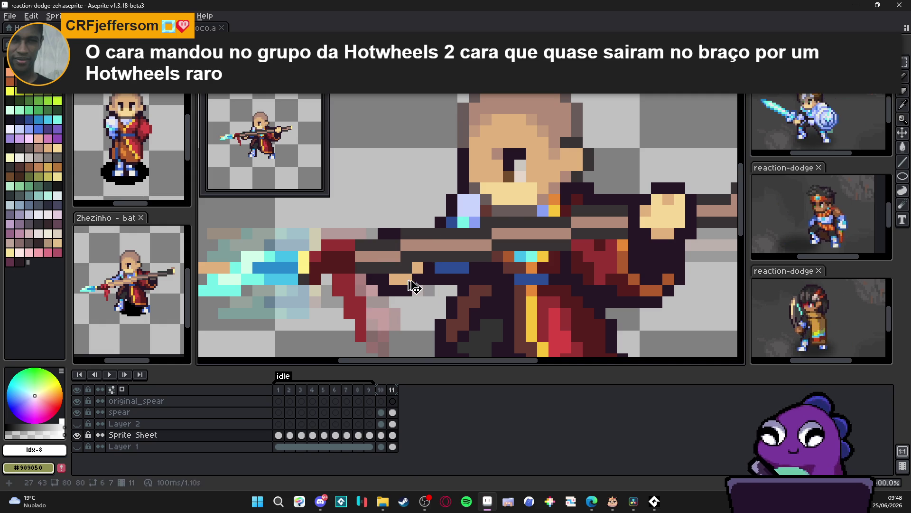
scroll(417, 285, "down", 3)
left_click(381, 401)
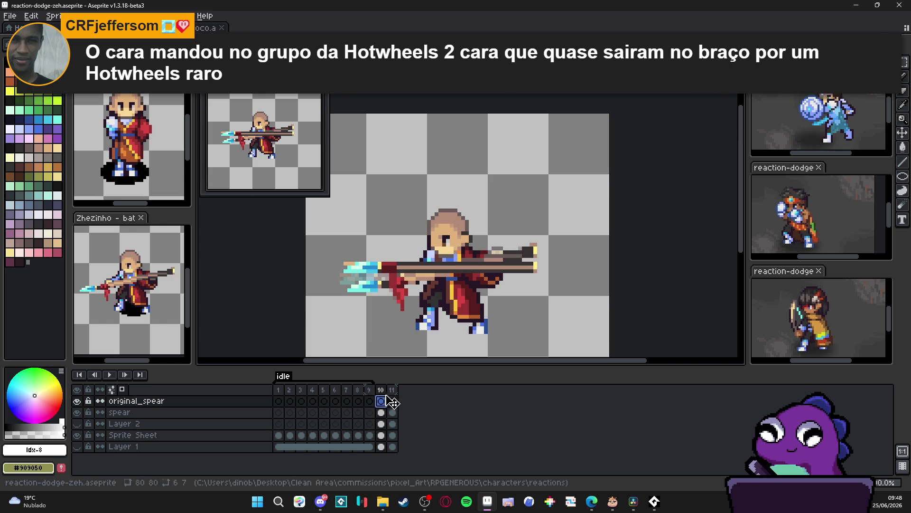
Step: Paste the copied hand patch into frame 10 on the original_spear layer and commit it
left_click(393, 391)
left_click(383, 391)
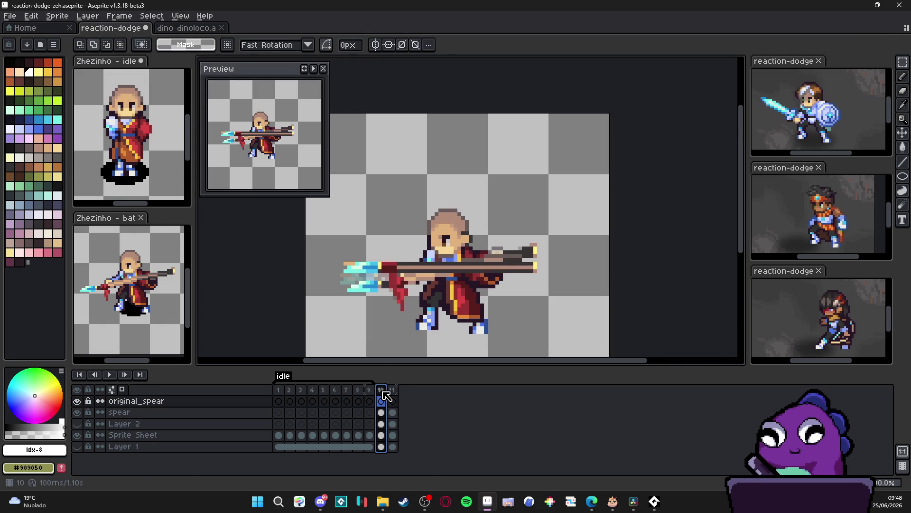
key("v")
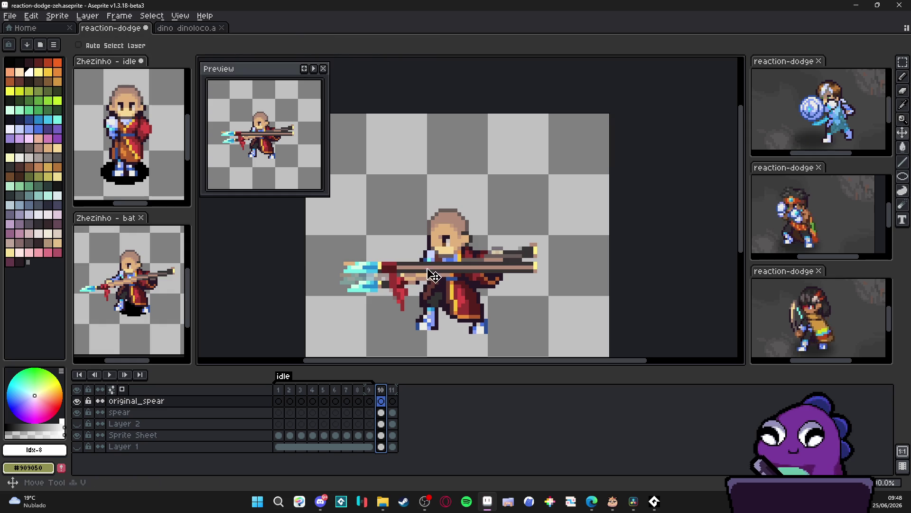
left_click(437, 271, "ctrl")
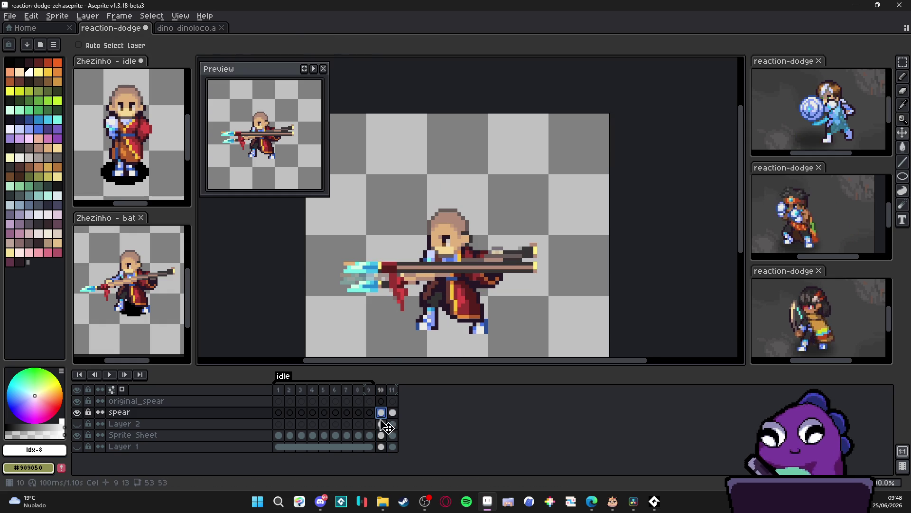
left_click(382, 402)
key("ctrl+v")
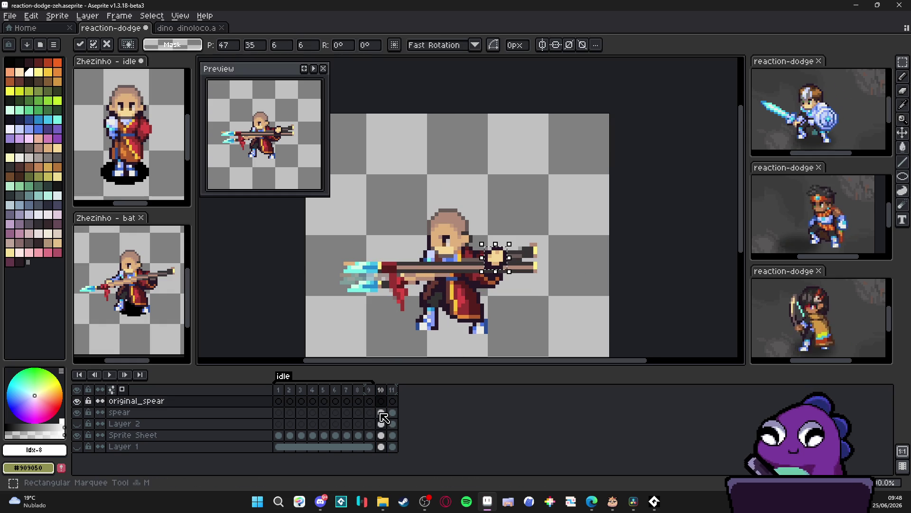
key("Return")
Step: Hide the original_spear layer and select frame 10's spear cel
left_click(382, 412)
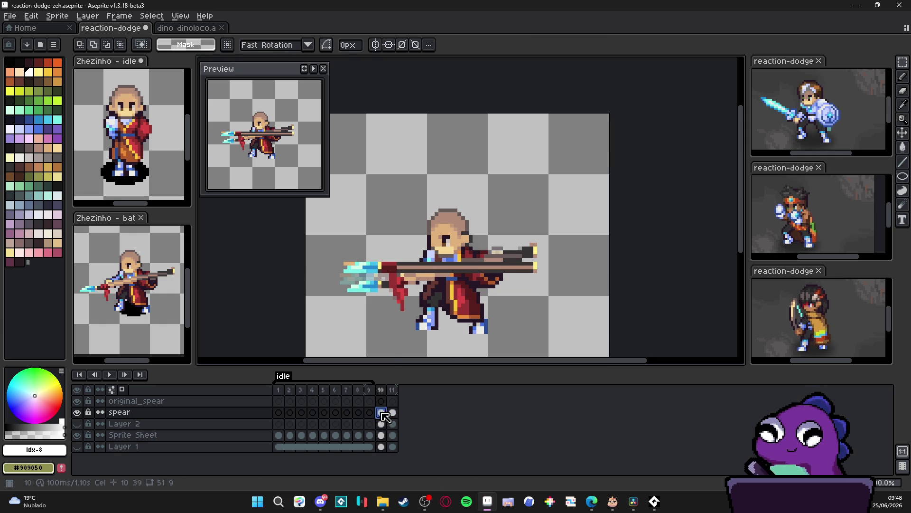
left_click(381, 401)
left_click(381, 412)
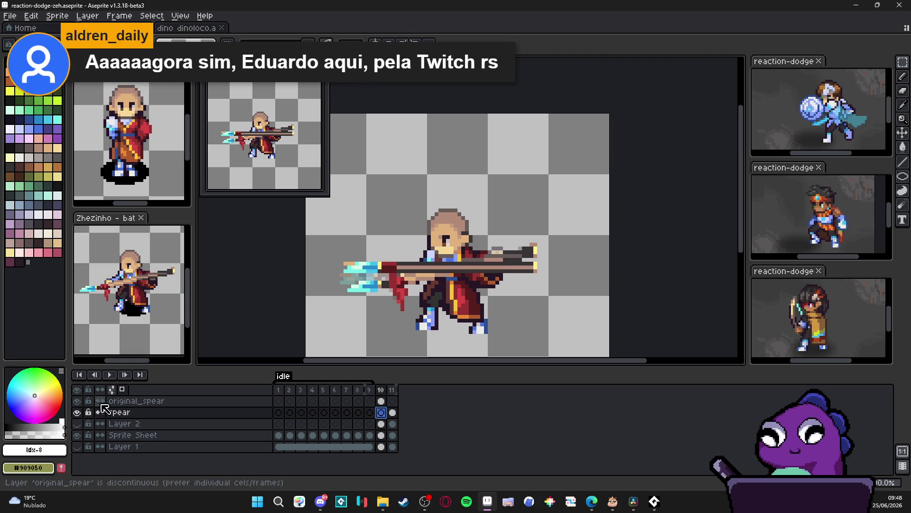
left_click(76, 401)
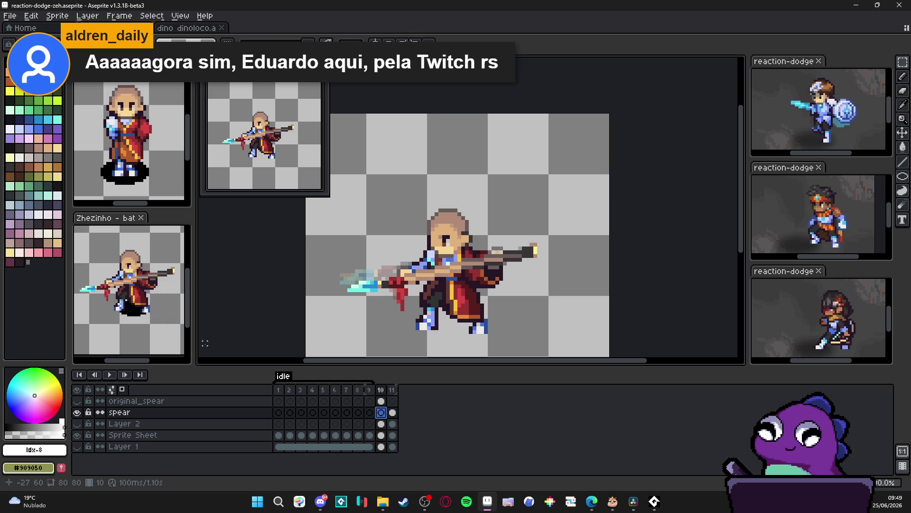
Step: Flip between frames 10 and 11 to compare the spear and front hand
left_click(392, 389)
left_click(381, 389)
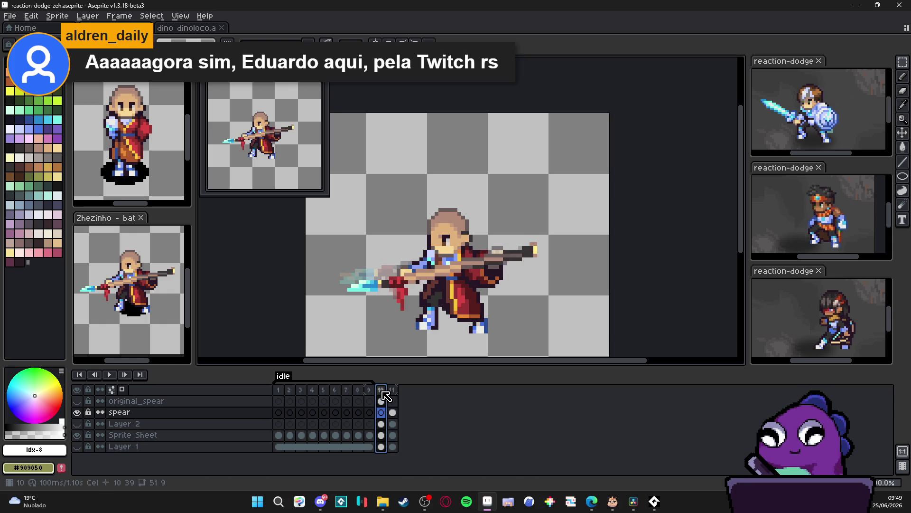
left_click(393, 390)
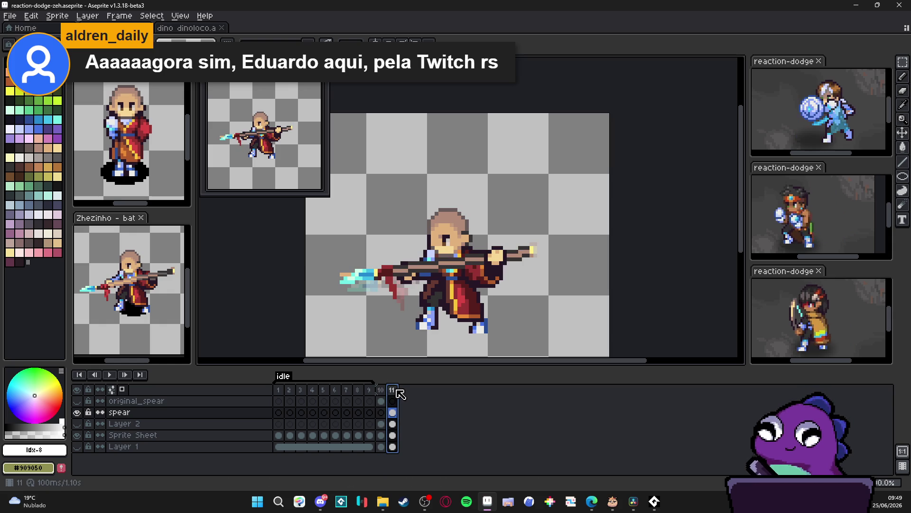
key("Left")
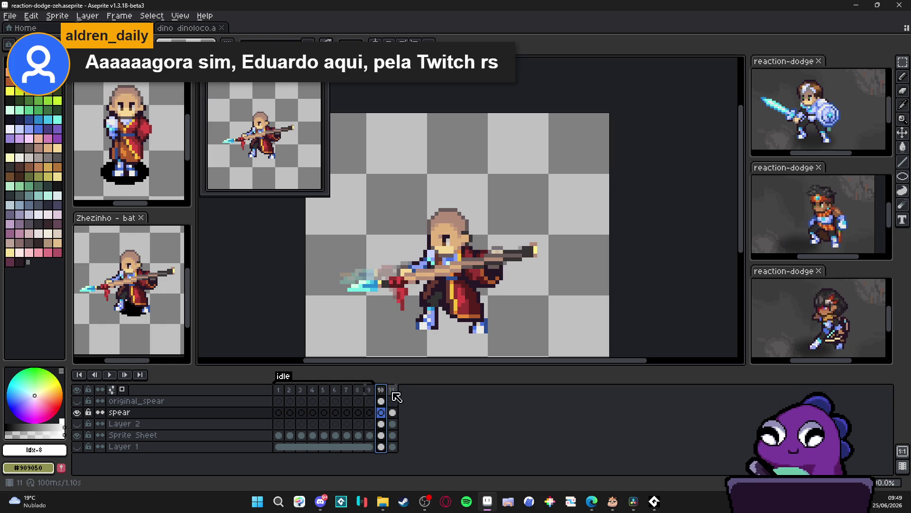
left_click(393, 392)
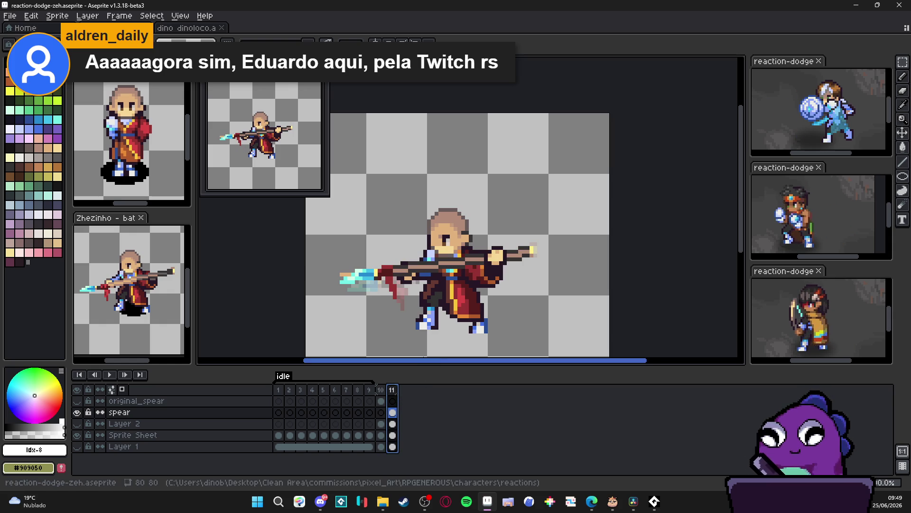
left_click(382, 390)
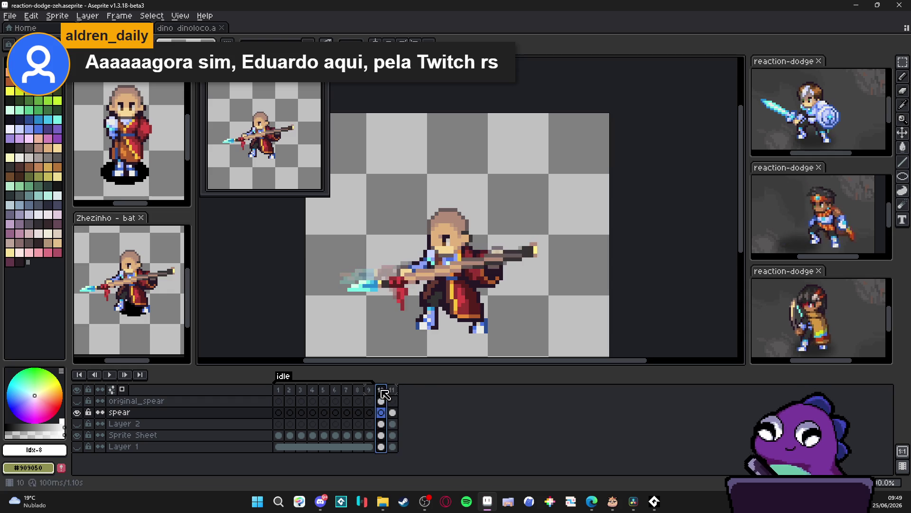
left_click(393, 390)
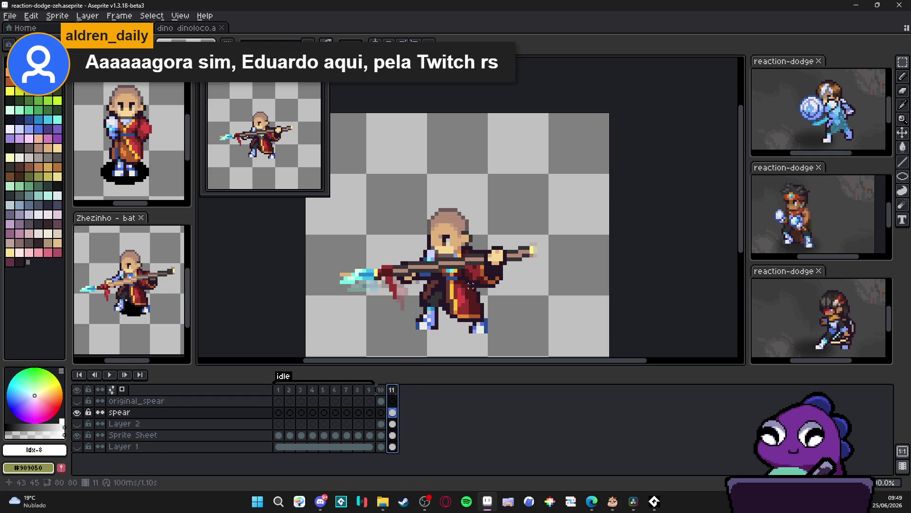
Step: Undo and redo the hand edit to compare, keeping it applied
left_click(504, 260)
scroll(504, 262, "up", 2)
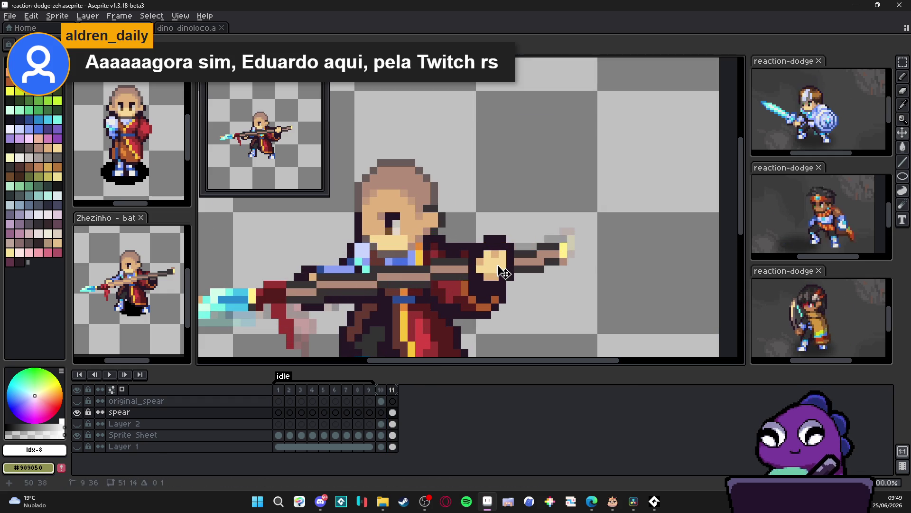
key("ctrl+z")
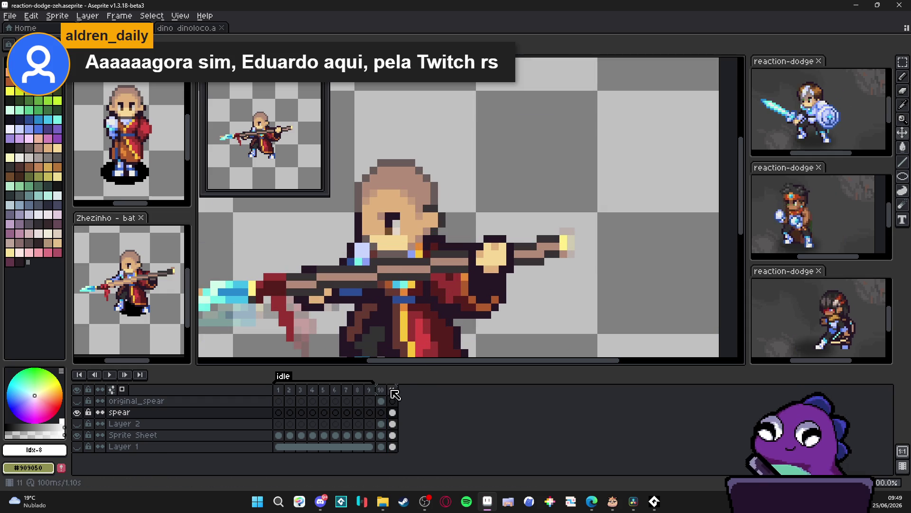
key("ctrl+y")
key("ctrl+z")
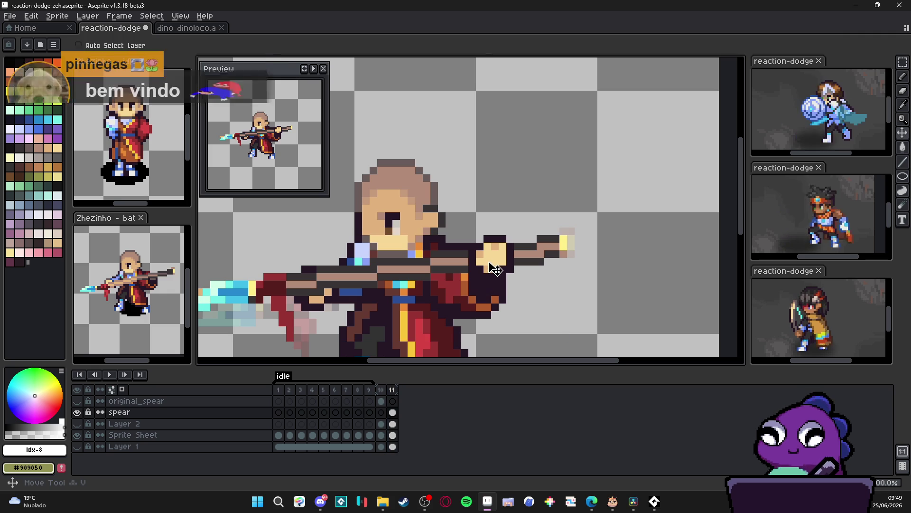
key("ctrl+y")
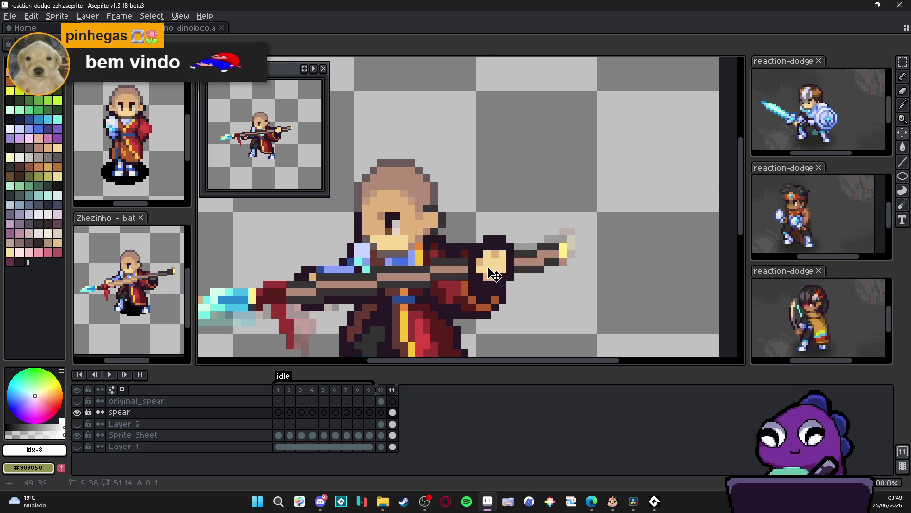
left_click(392, 390)
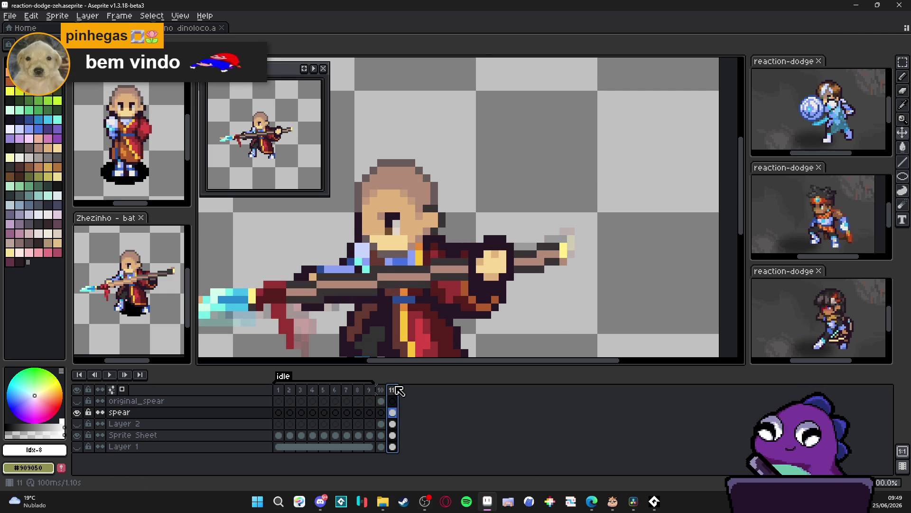
scroll(436, 326, "down", 1)
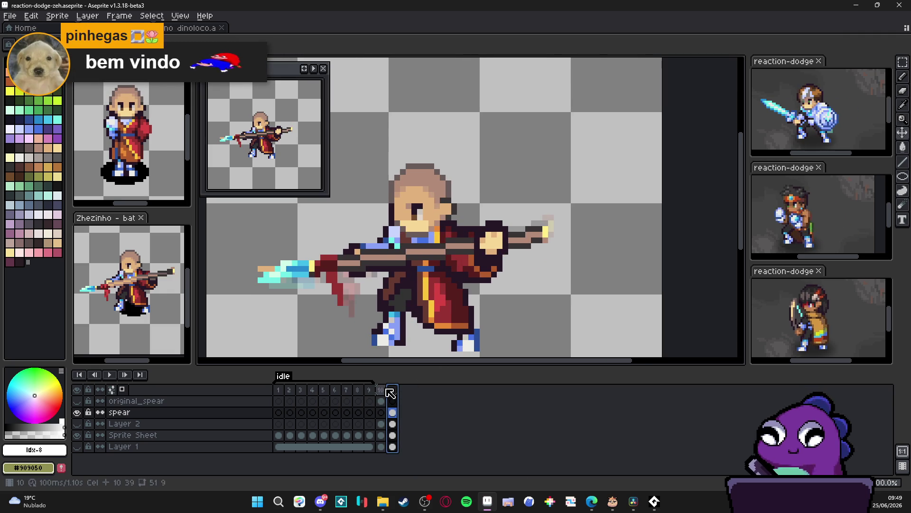
left_click(381, 390)
left_click(394, 390)
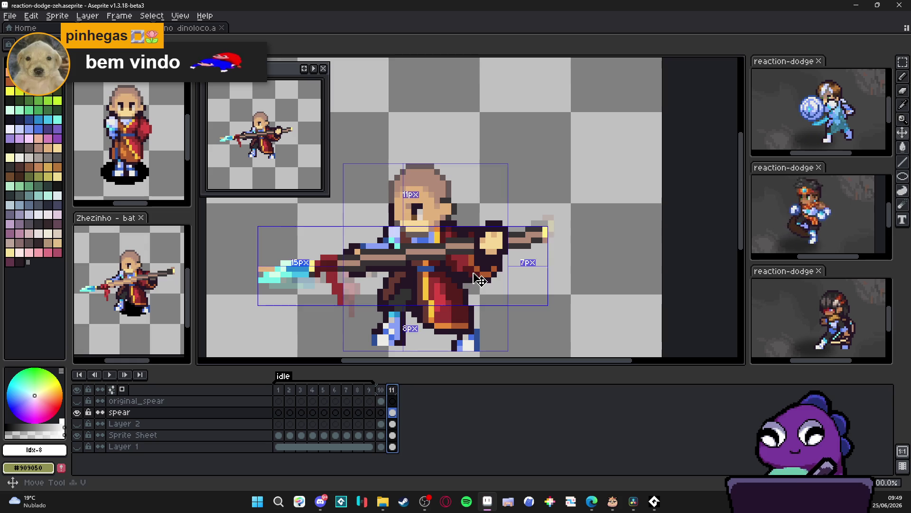
left_click(418, 342, "ctrl")
left_click(380, 396)
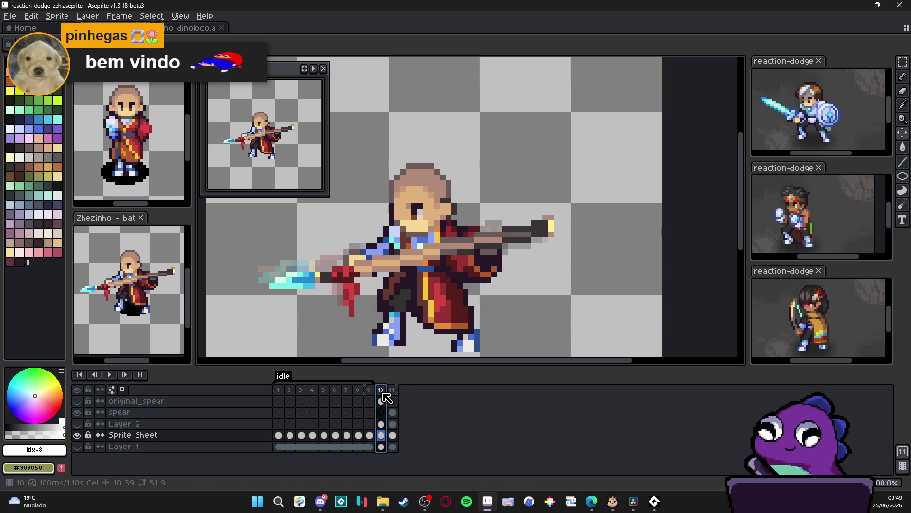
left_click(397, 389)
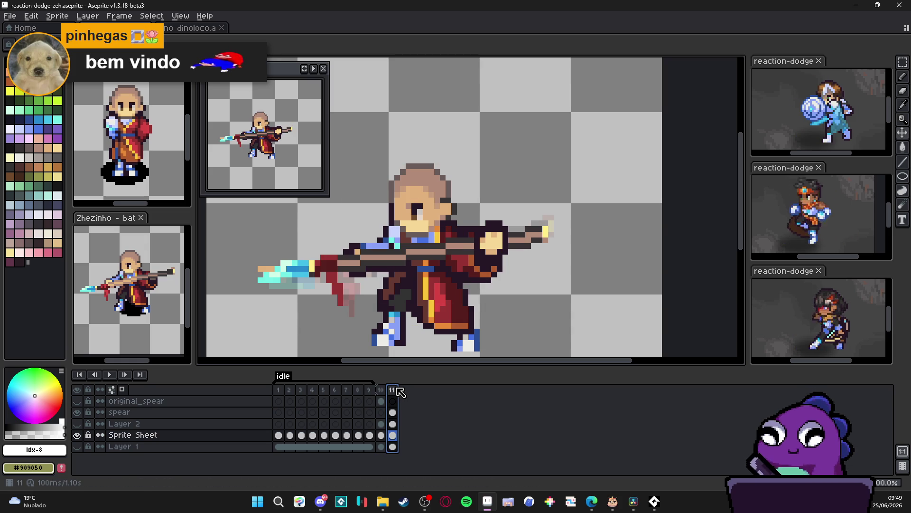
left_click(383, 399)
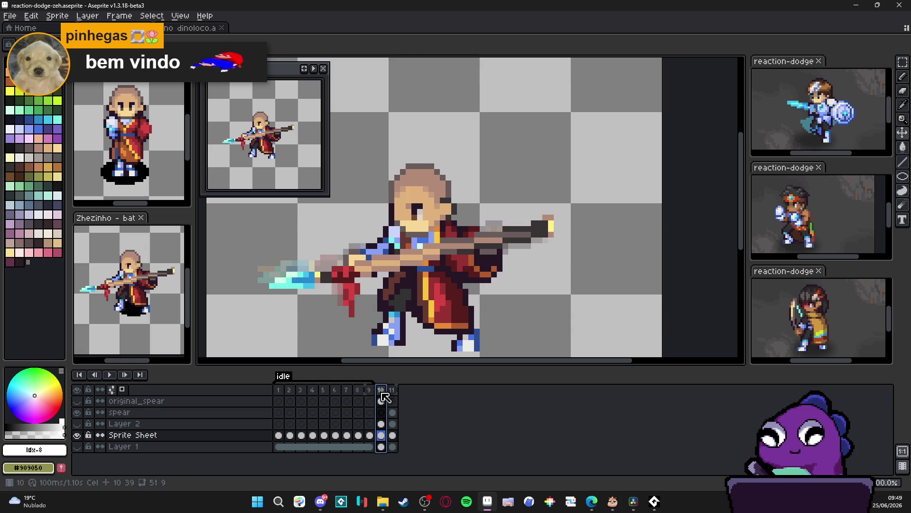
key("Return")
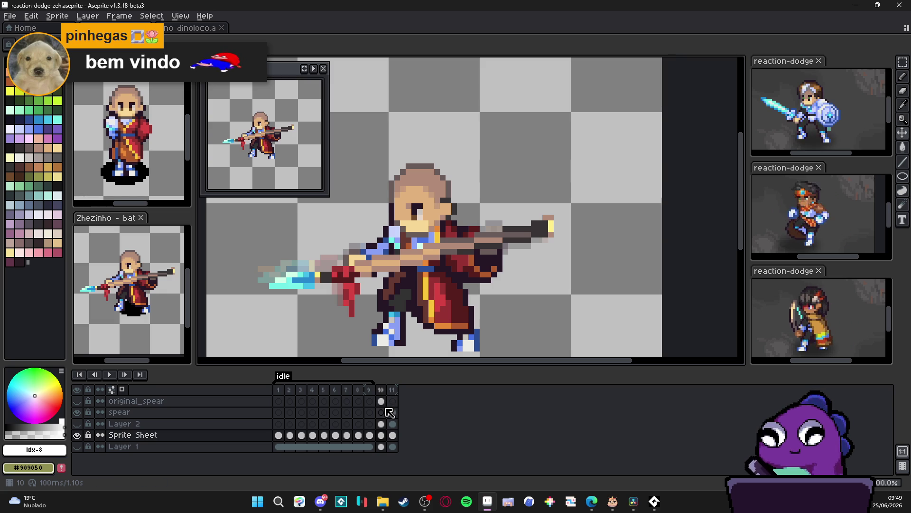
scroll(432, 328, "down", 1)
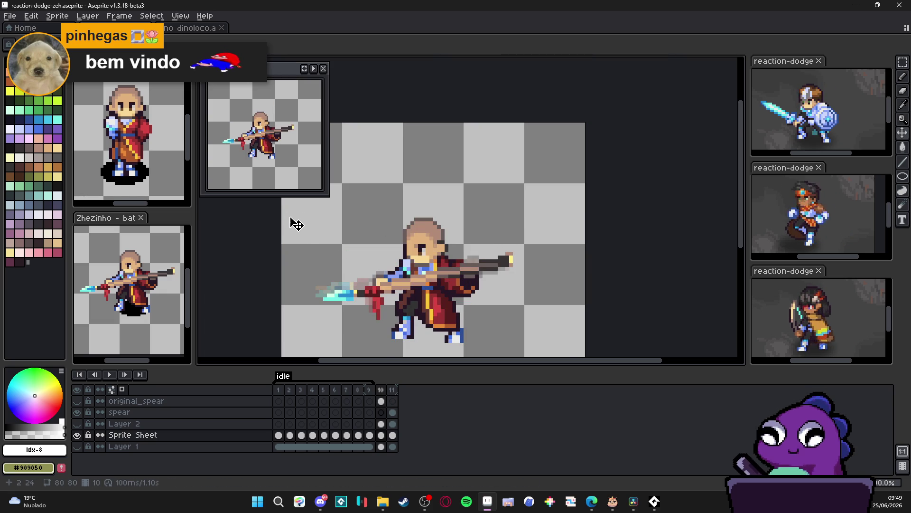
left_click(393, 389)
scroll(470, 278, "up", 2)
Step: Shift the spear's position in frame 11 and return to the angled spear cel
mouse_move(473, 276)
left_mouse_down()
mouse_move(478, 258)
mouse_move(511, 261)
mouse_move(506, 282)
left_mouse_up()
key("Left")
scroll(501, 285, "down", 2)
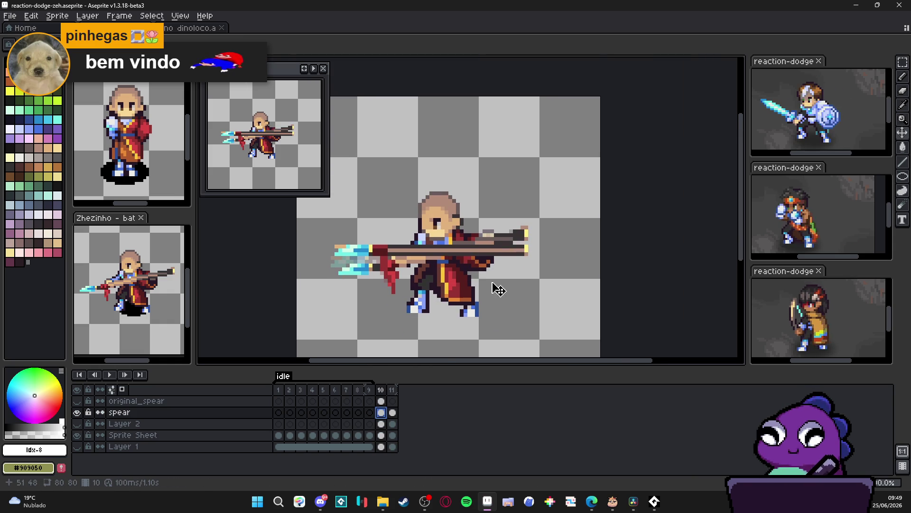
left_click(394, 412)
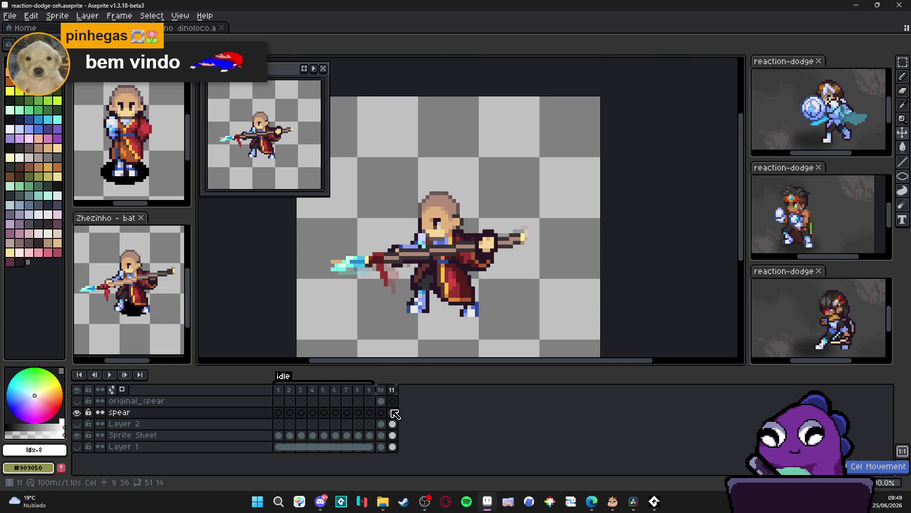
scroll(496, 241, "up", 2)
Step: Pick dark purple #261726 and add three outline pixels on the spear near the hand
key("alt")
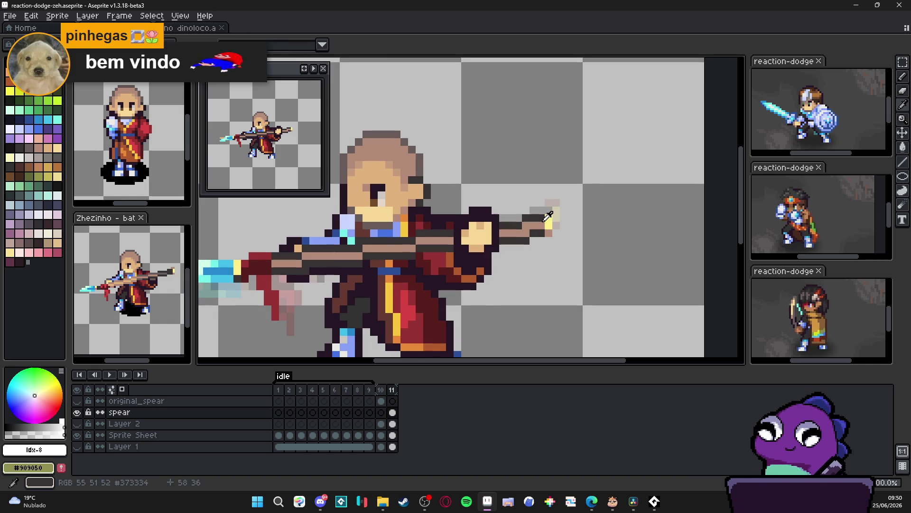
left_click(546, 214)
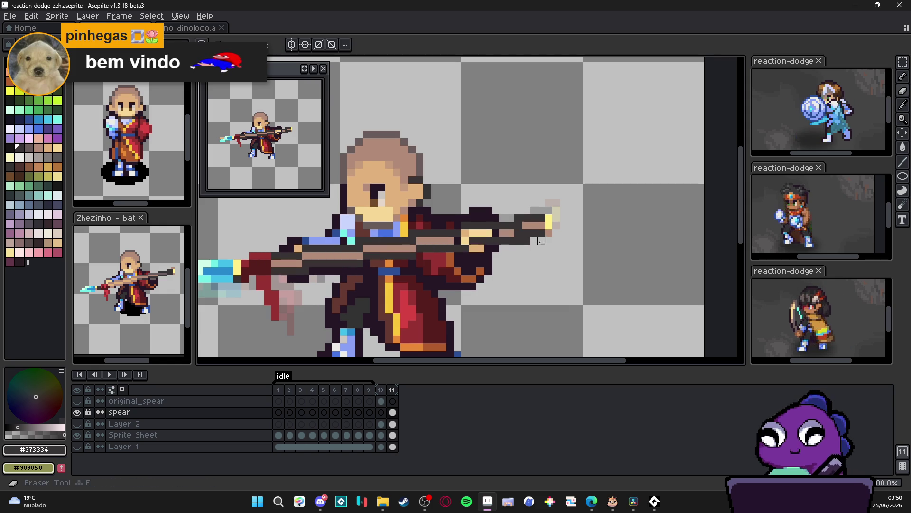
left_click(504, 233, "alt")
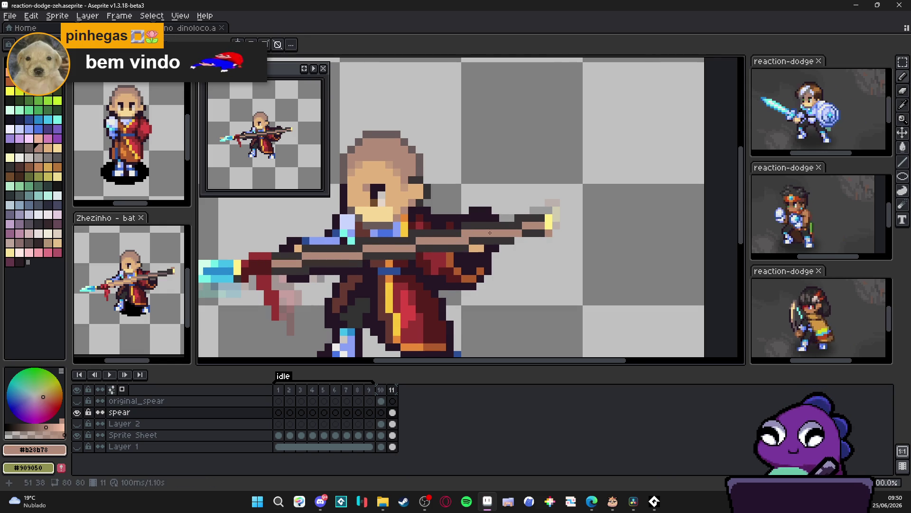
scroll(460, 223, "up", 1)
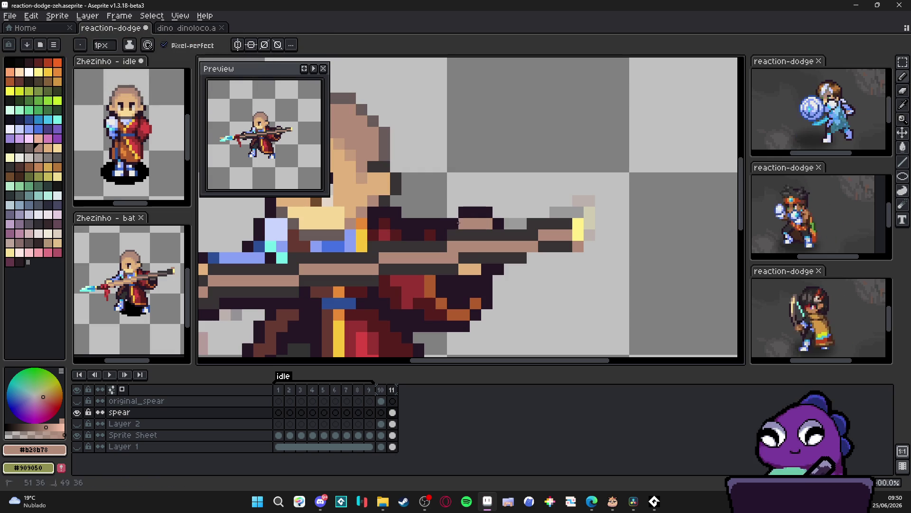
left_click(453, 214, "alt")
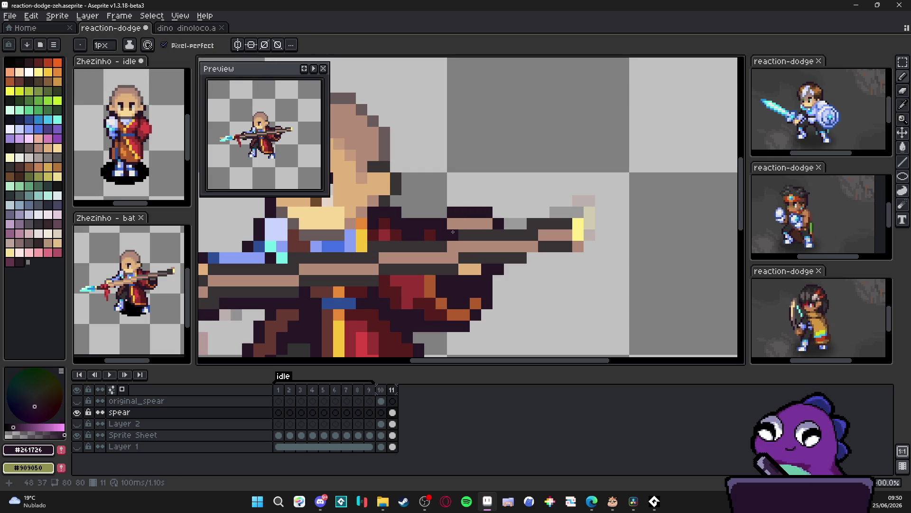
left_click(444, 216)
left_click(468, 247)
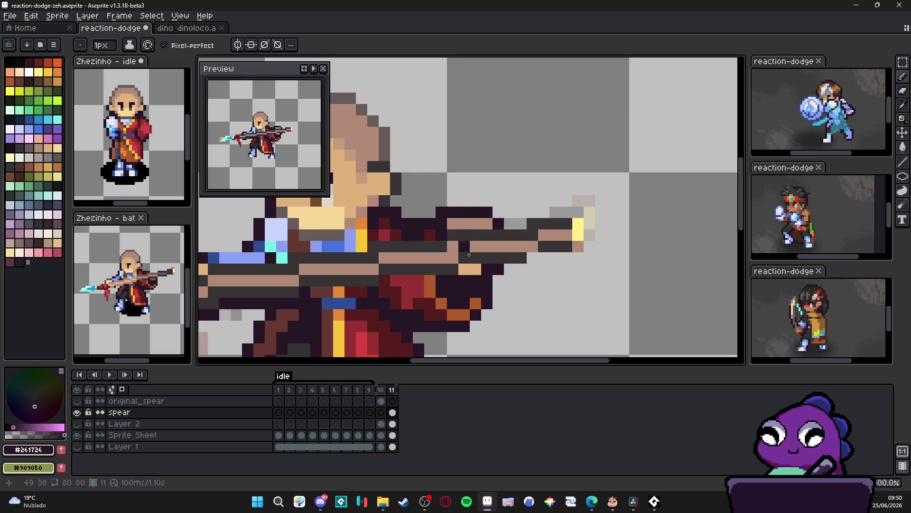
left_click(479, 269)
scroll(480, 271, "down", 3)
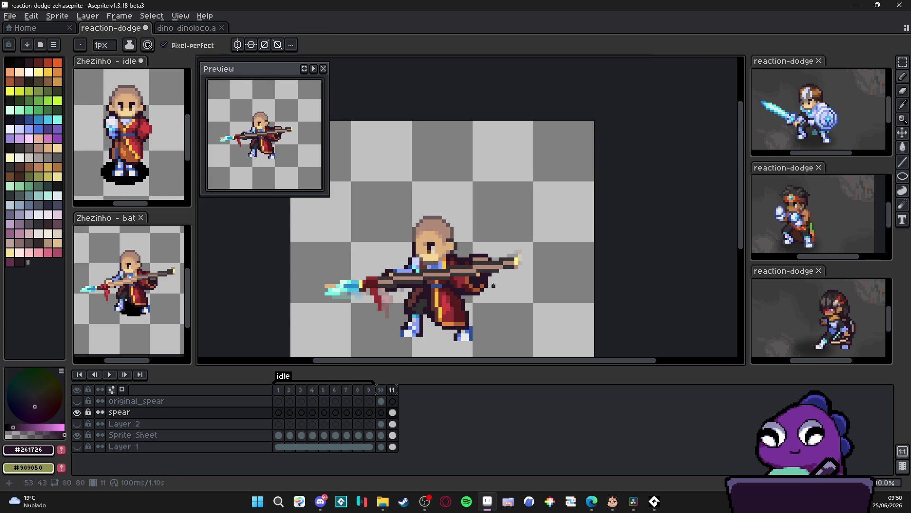
scroll(411, 287, "up", 3)
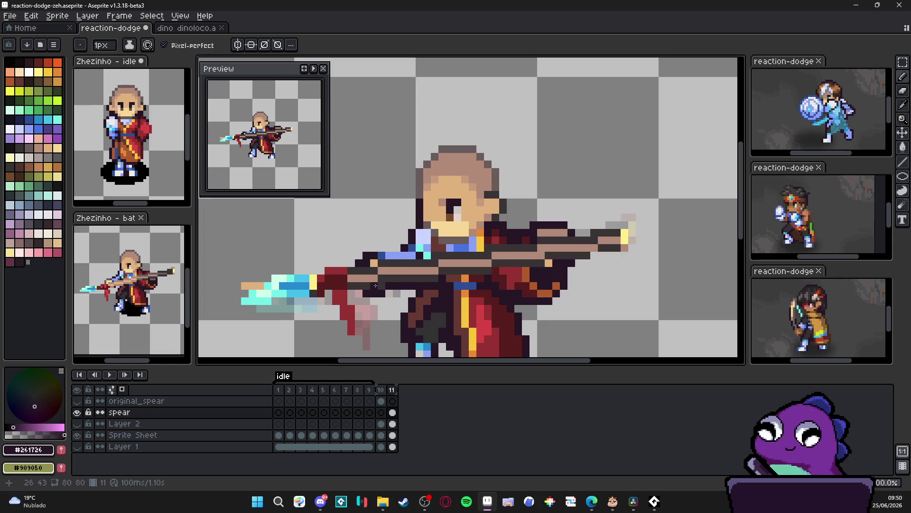
left_click(381, 391)
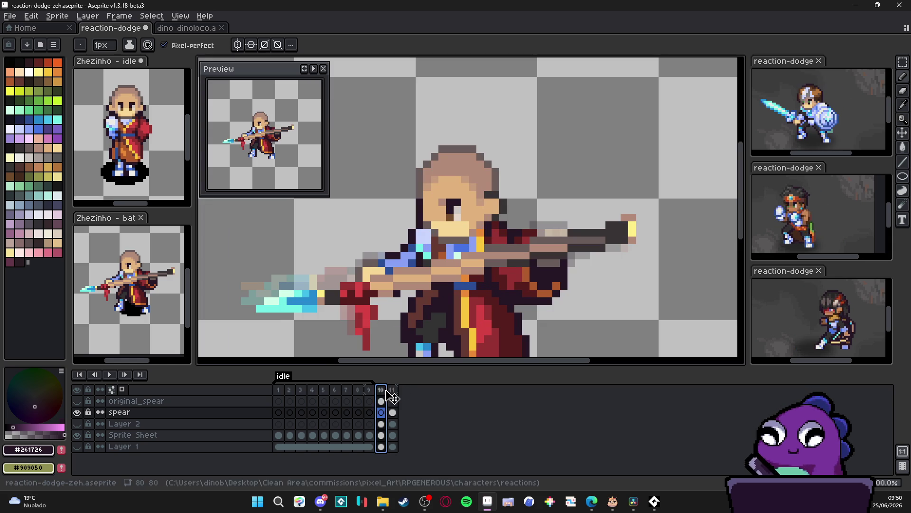
left_click(397, 395)
key("minus")
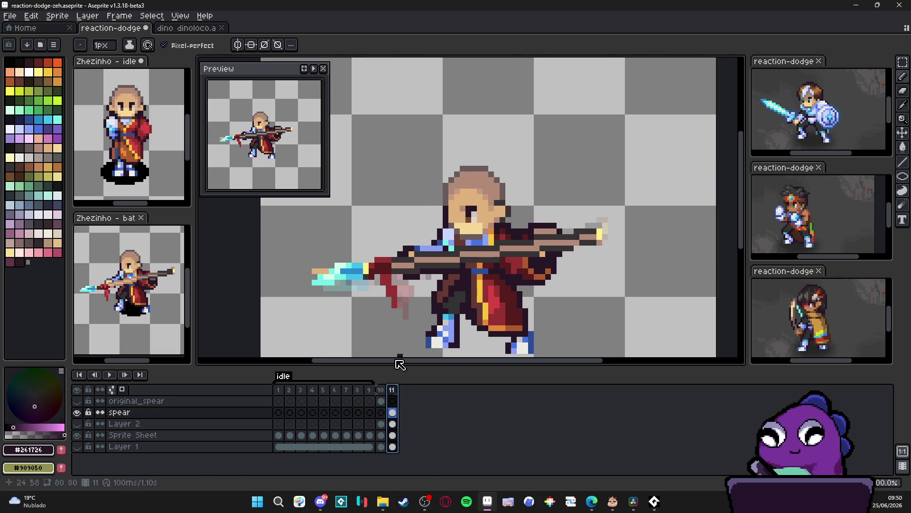
left_click(381, 390)
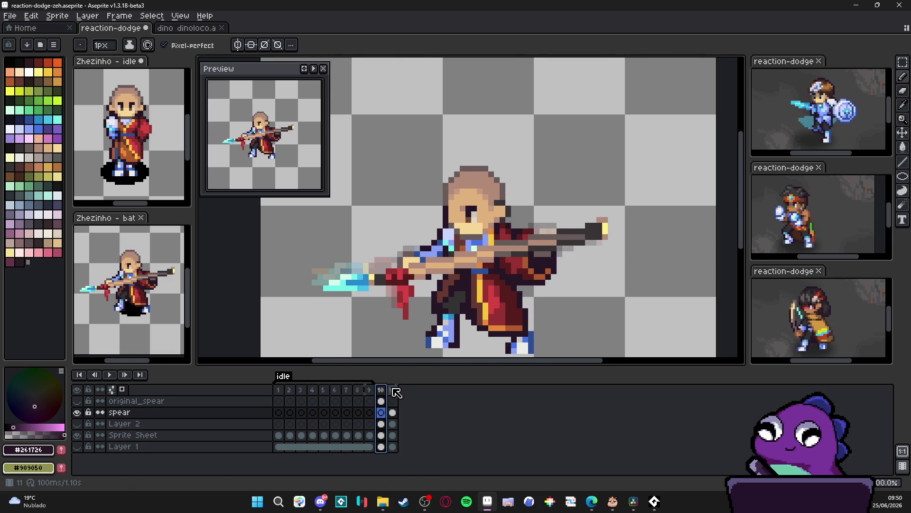
left_click(396, 393)
key("v")
left_click_drag(553, 238, 556, 239)
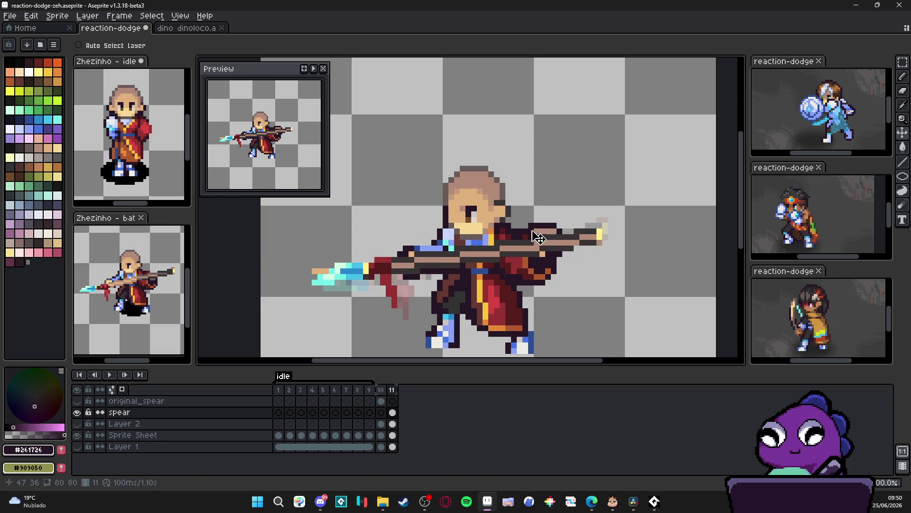
Step: Try erasing and pasting spear pixels near the hand, undo it, and check beneath the spear layer
key("m")
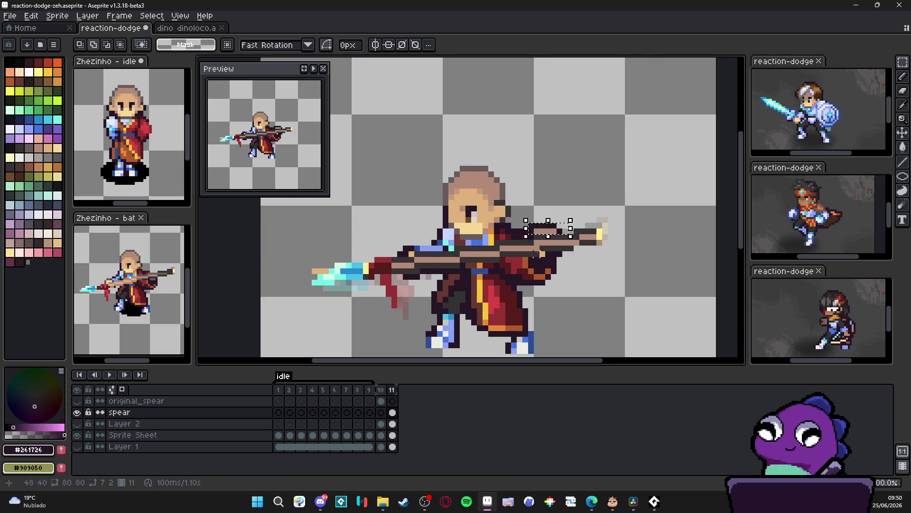
scroll(541, 251, "up", 3)
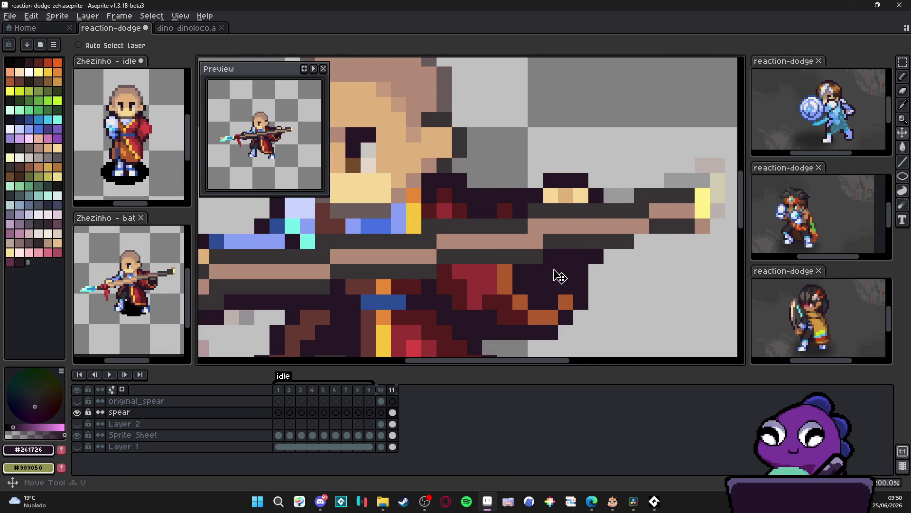
left_click(576, 211, "ctrl")
key("e")
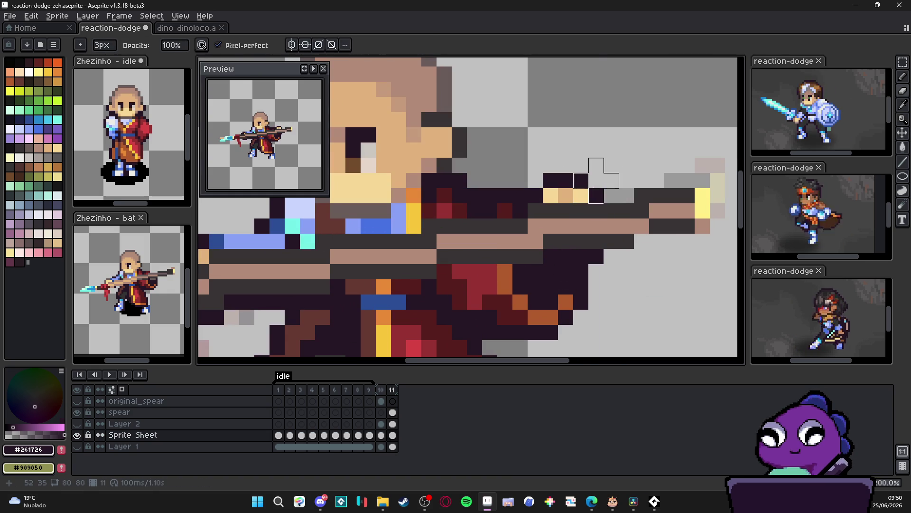
left_click_drag(596, 196, 551, 181)
key("ctrl+z")
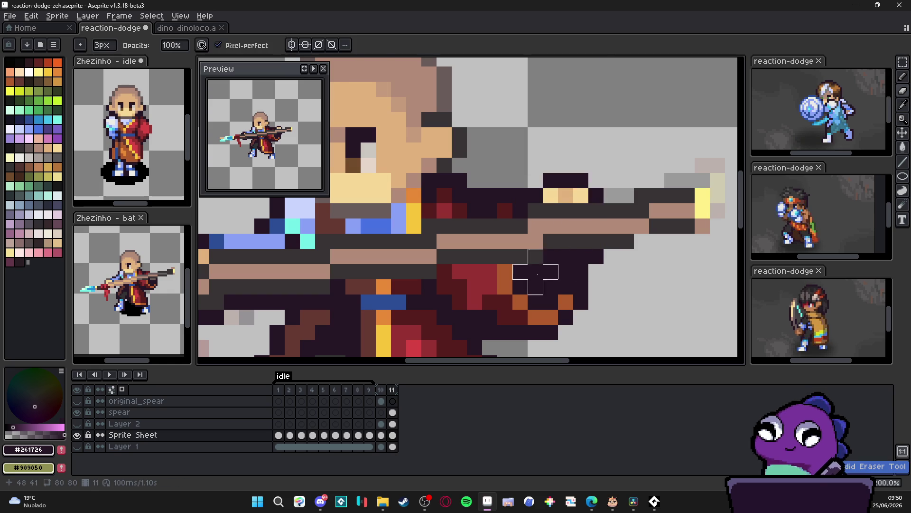
left_click(552, 282, "ctrl")
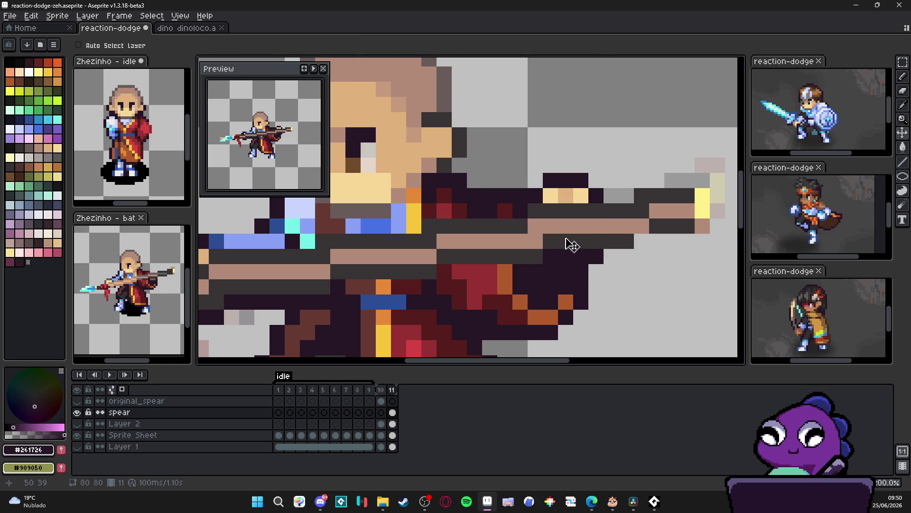
key("ctrl+v")
key("v")
key("ctrl+z")
key("ctrl+y")
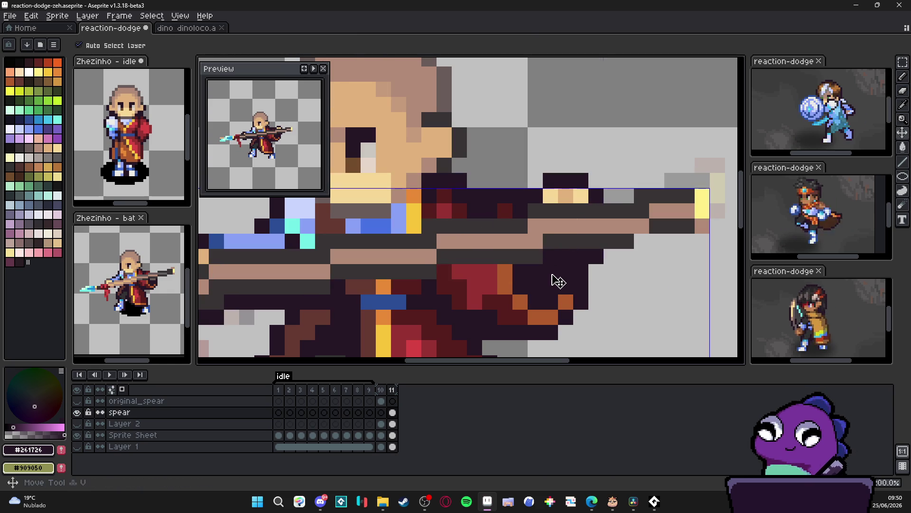
left_click(77, 412)
left_click(77, 412)
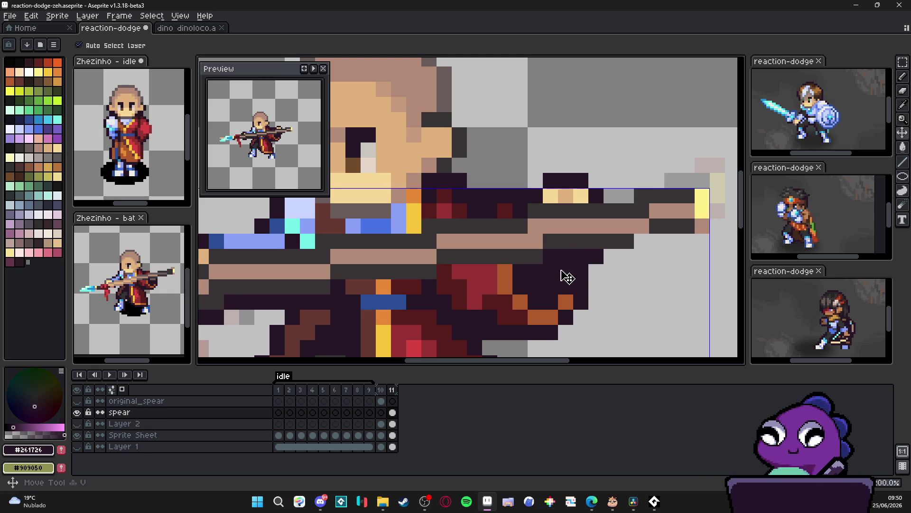
Step: Move the monk's front hand grip down one pixel on the Sprite Sheet layer
key("b")
key("ctrl+z")
key("ctrl+z")
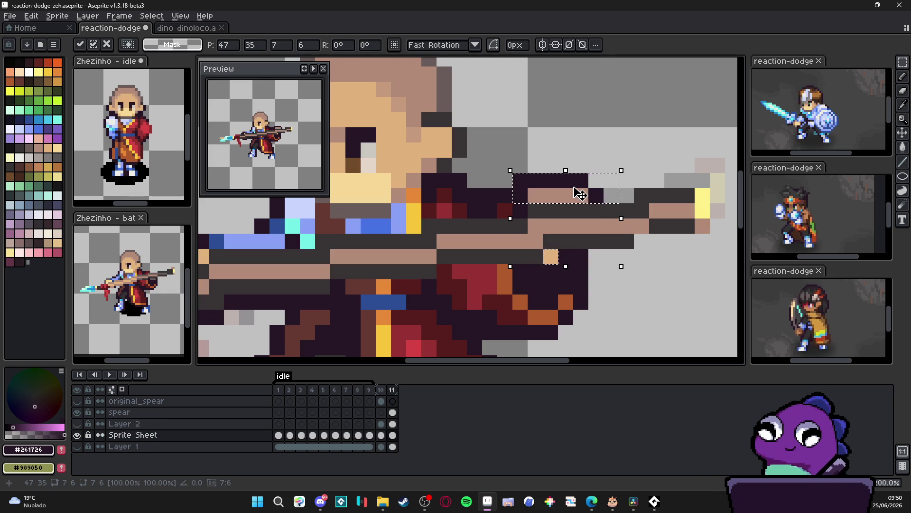
key("Down")
key("Return")
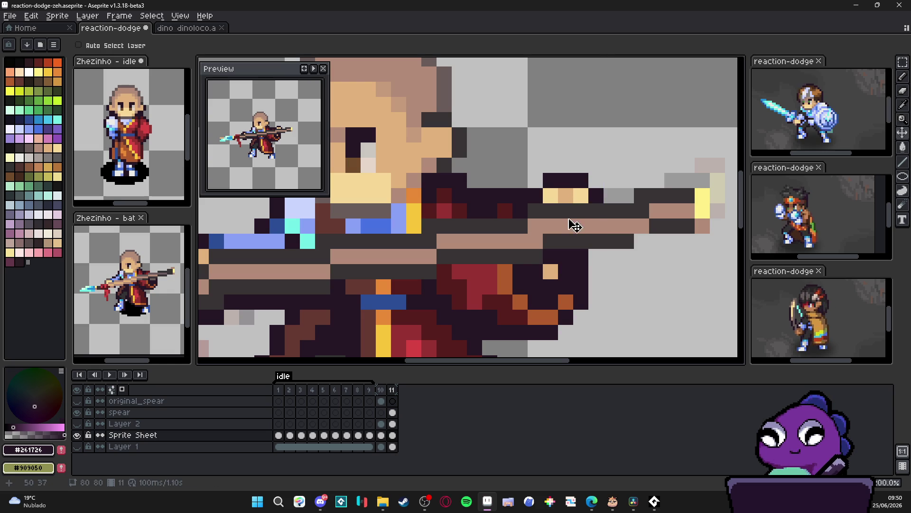
left_click(565, 232)
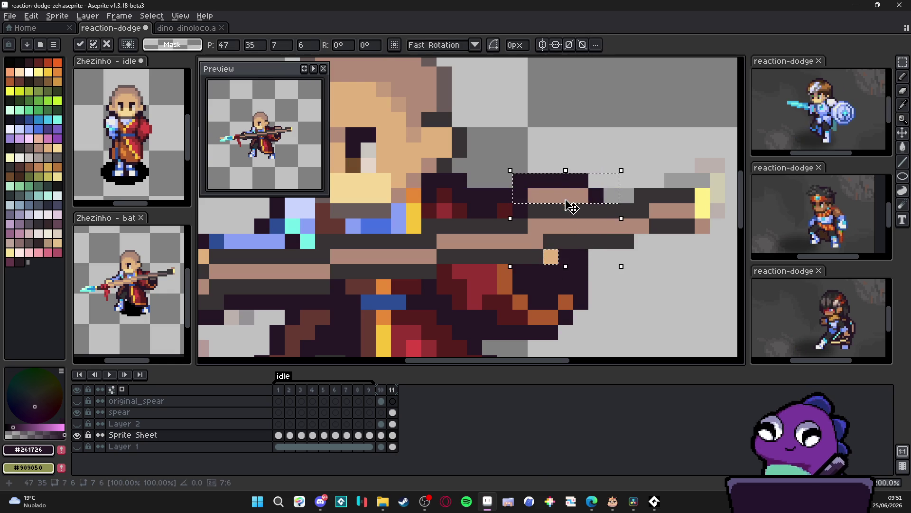
left_click_drag(571, 200, 568, 216)
scroll(579, 225, "down", 1)
key("Return")
key("ctrl+d")
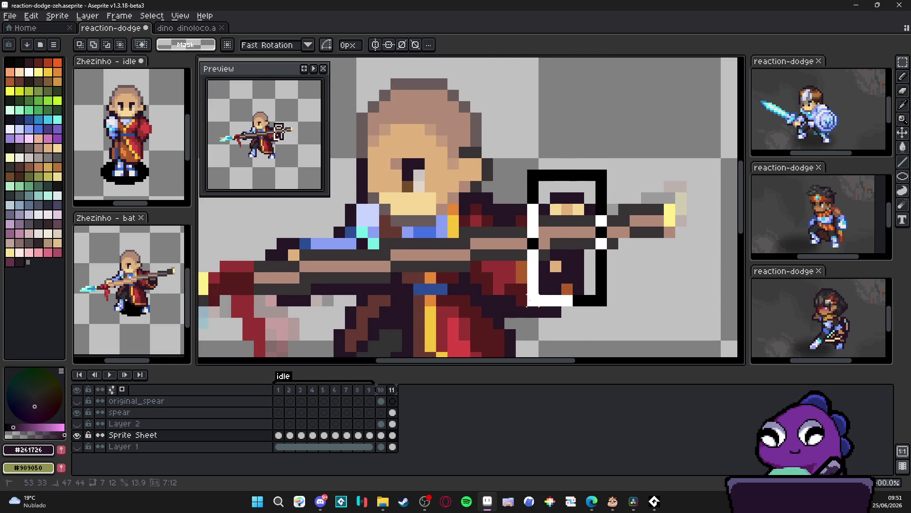
key("ctrl+z")
key("ctrl+z")
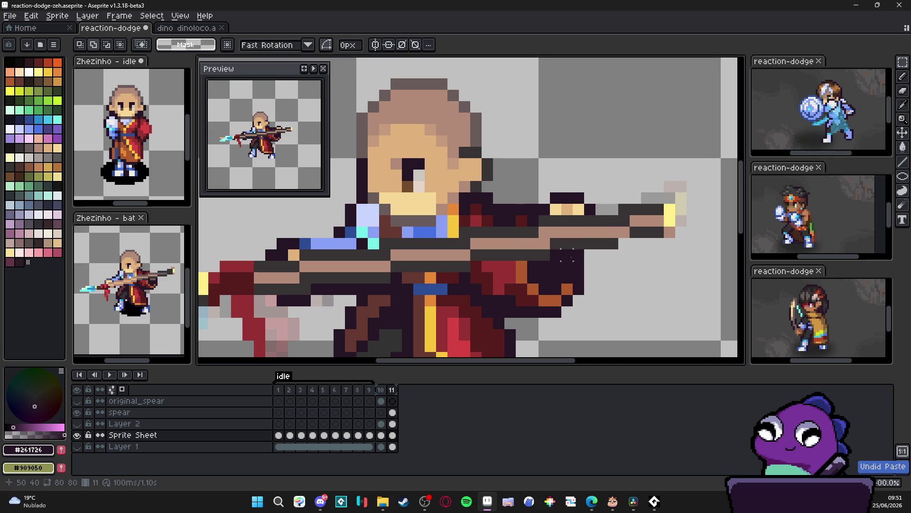
Step: Select a spear shaft section, paste a copy and line it up along the shaft
mouse_move(612, 130)
left_mouse_down()
mouse_move(550, 270)
mouse_move(516, 311)
mouse_move(545, 313)
left_mouse_up()
key("ctrl+d")
key("ctrl+v")
mouse_move(560, 209)
left_mouse_down()
mouse_move(572, 209)
mouse_move(574, 226)
left_mouse_up()
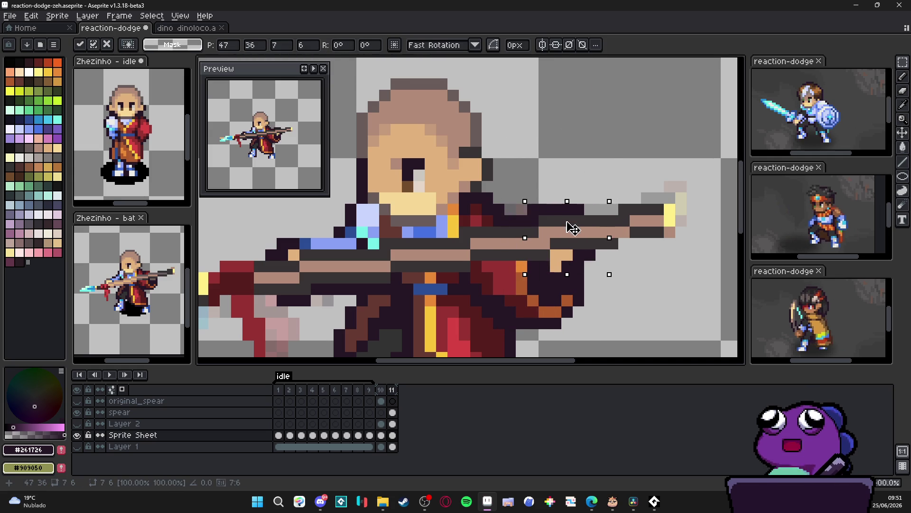
key("Return")
scroll(563, 299, "down", 4)
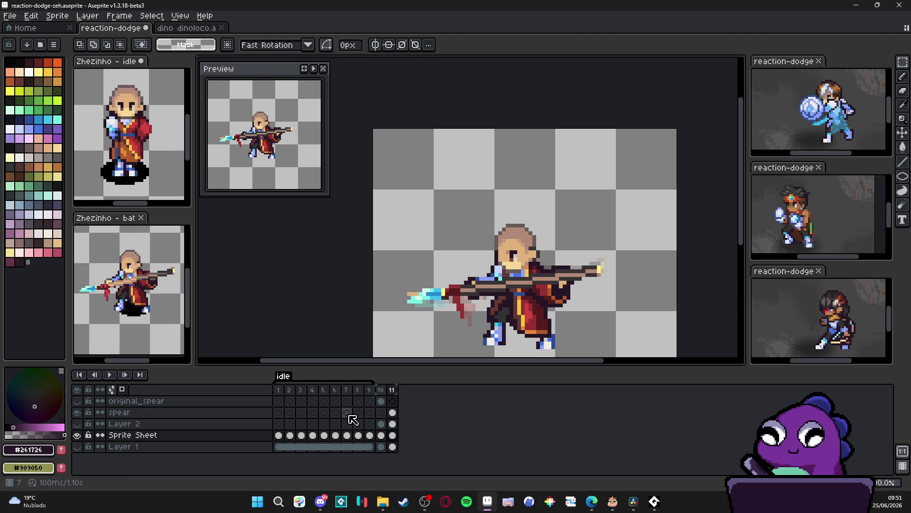
Step: Compare the spear pose in frames 10 and 11 and sample the grey spear colour #695b59
left_click(387, 393)
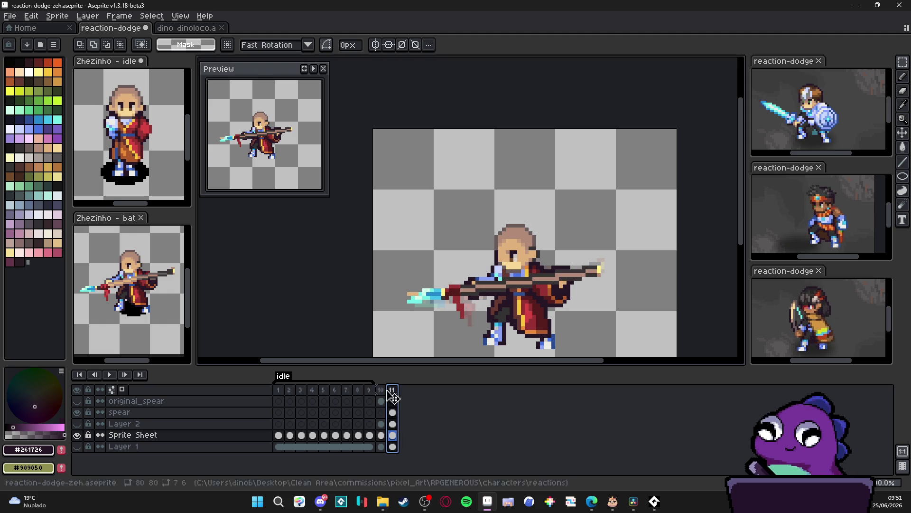
left_click(382, 392)
left_click(392, 390)
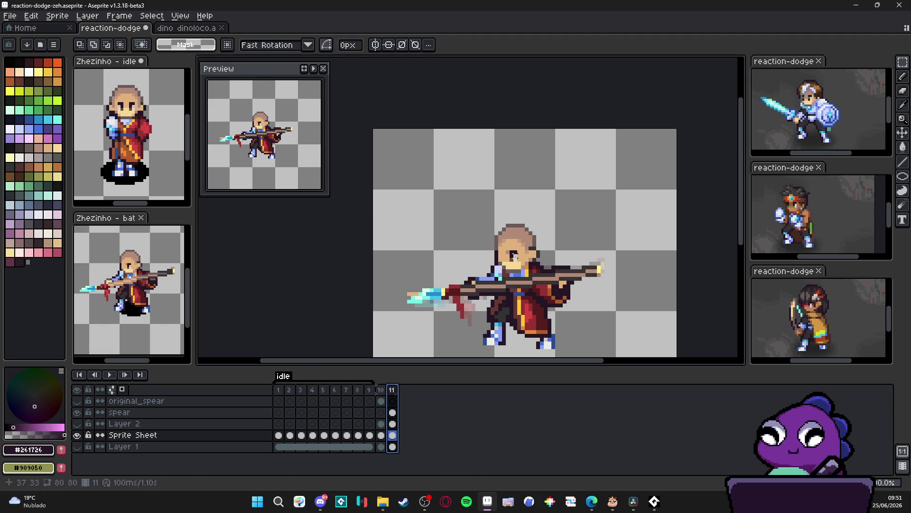
scroll(504, 265, "up", 2)
key("b")
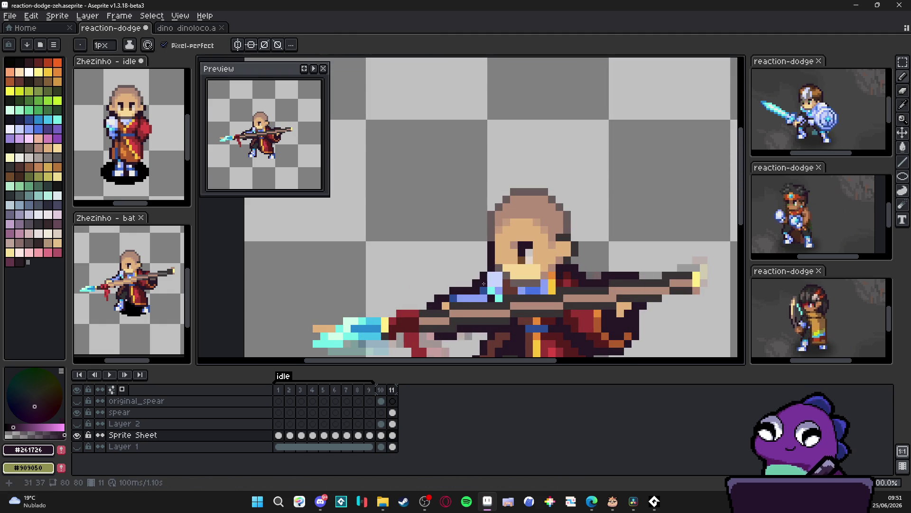
scroll(481, 285, "down", 2)
left_click(382, 391)
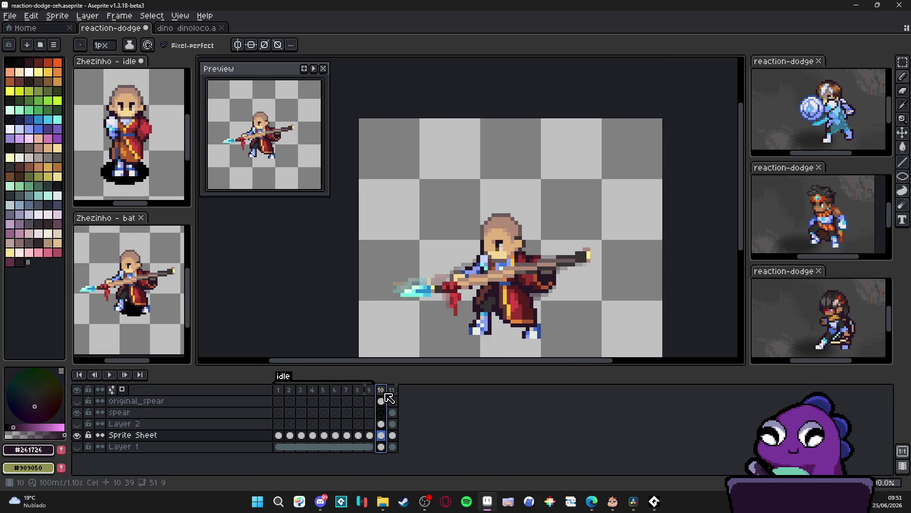
left_click(392, 390)
left_click(381, 390)
left_click(392, 390)
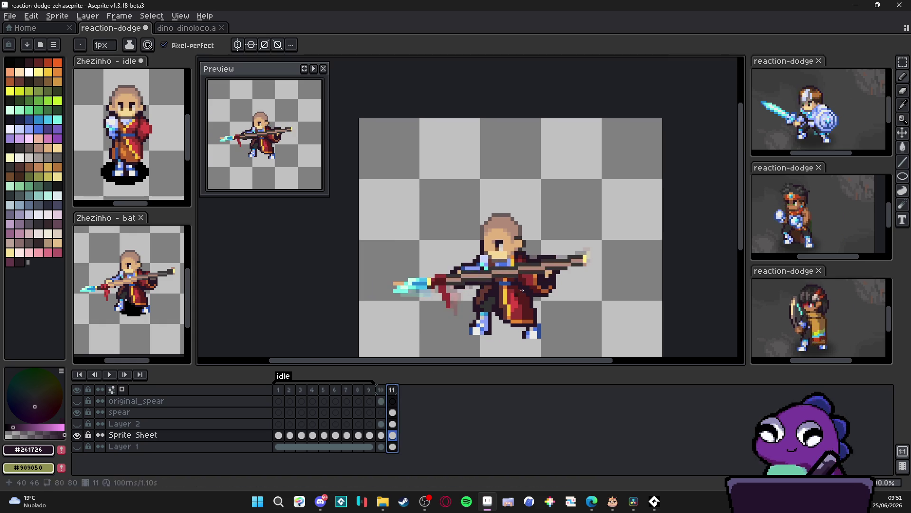
scroll(490, 313, "up", 3)
left_click(382, 399)
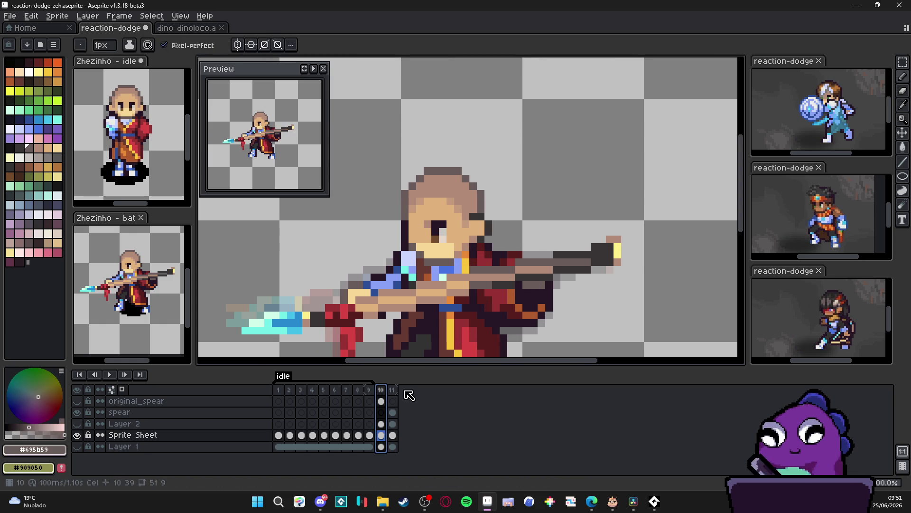
Step: Flip repeatedly between frames 10 and 11 to preview the spear motion, ending on frame 11
key("v")
key("b")
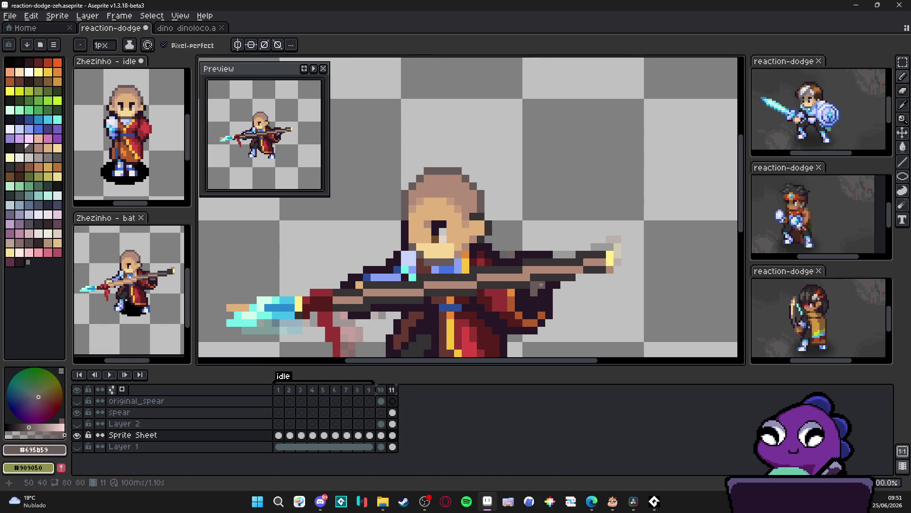
scroll(541, 285, "down", 3)
left_click(383, 389)
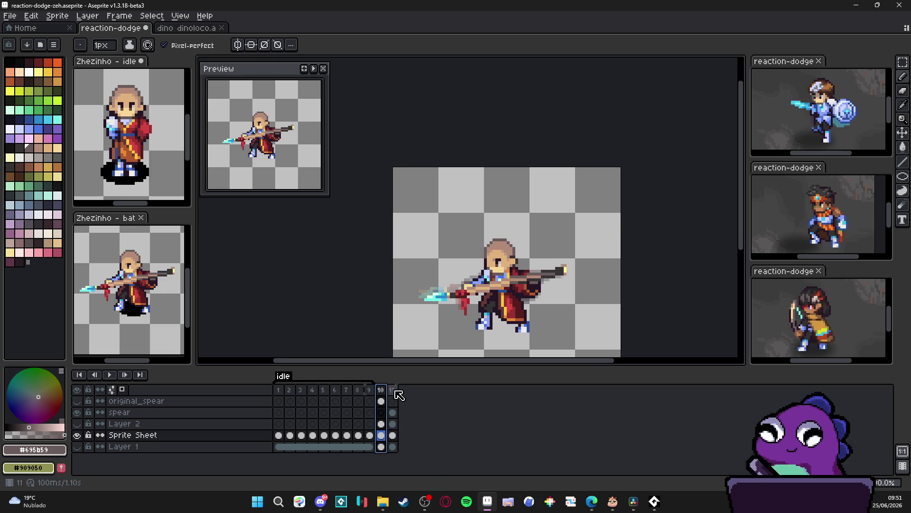
left_click(394, 389)
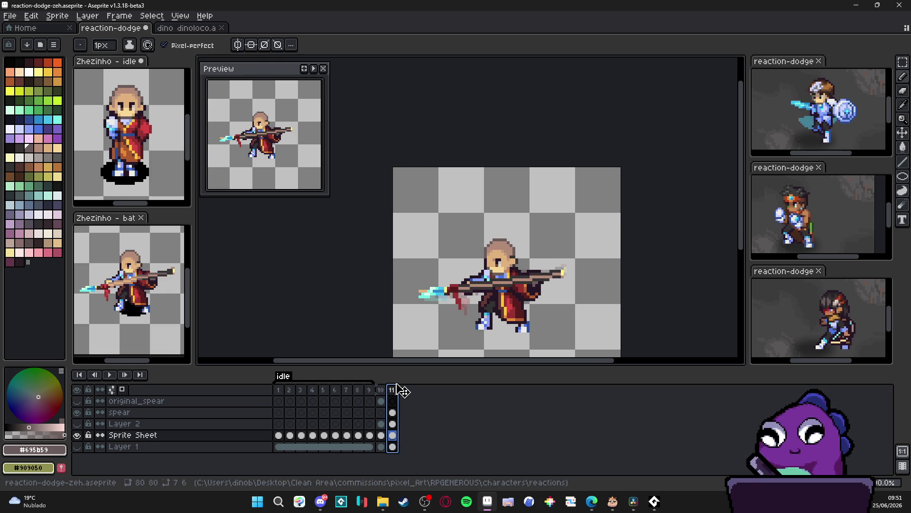
key("Left")
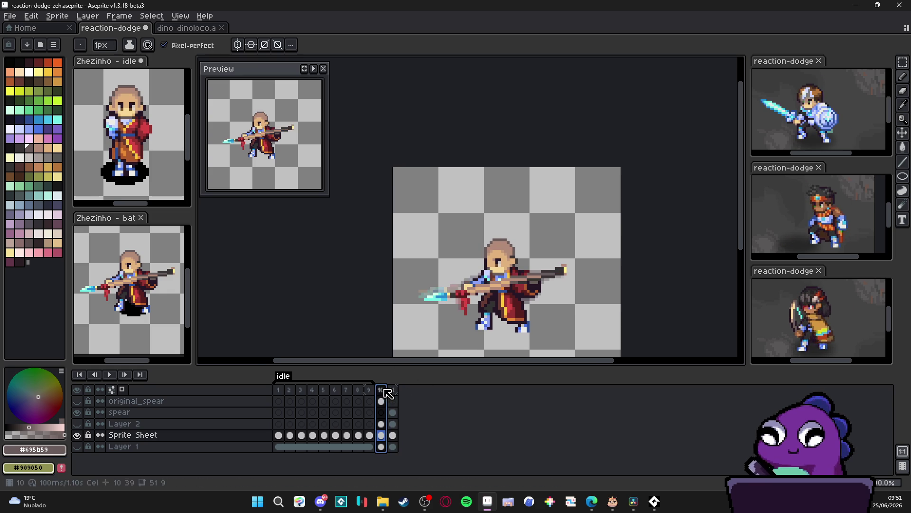
key("Right")
key("Left")
key("Right")
key("Left")
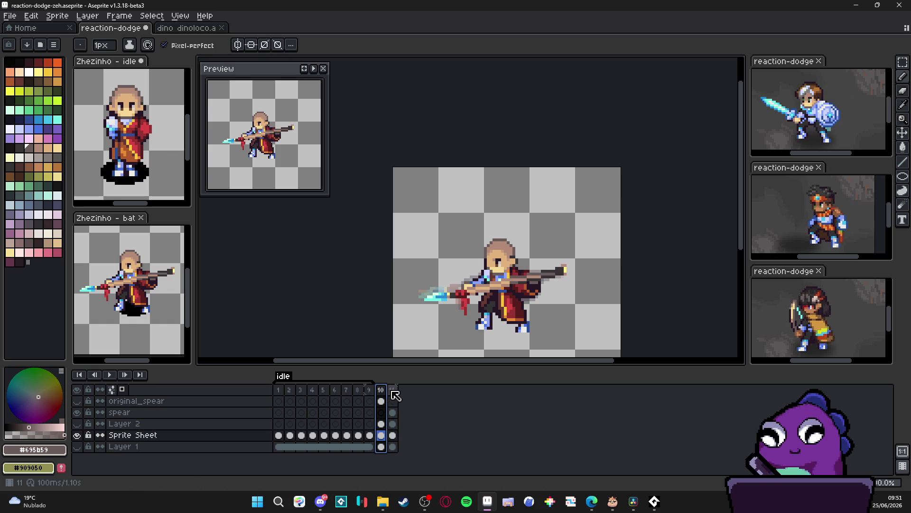
key("Right")
key("Left")
key("Right")
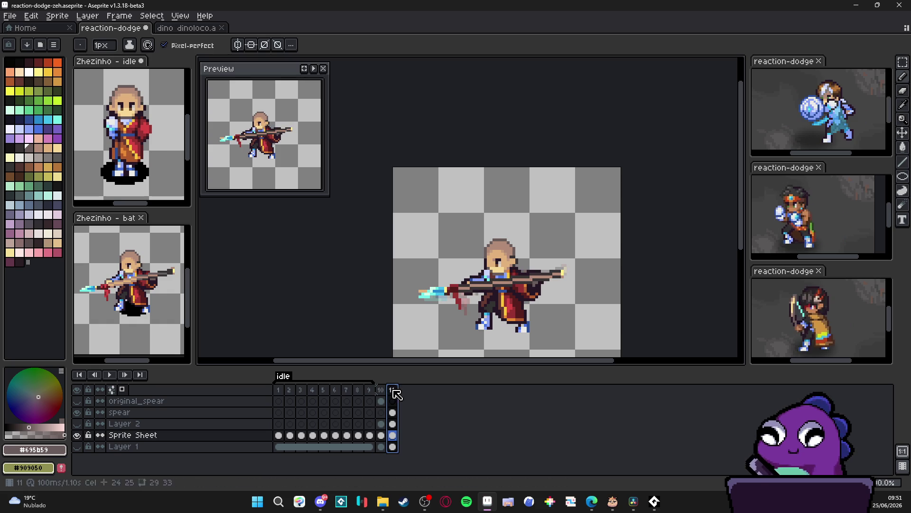
key("Left")
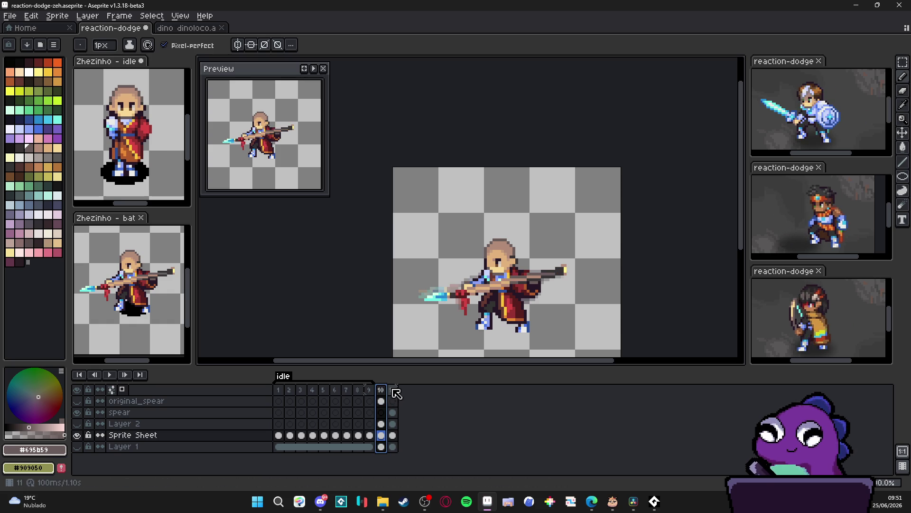
key("Right")
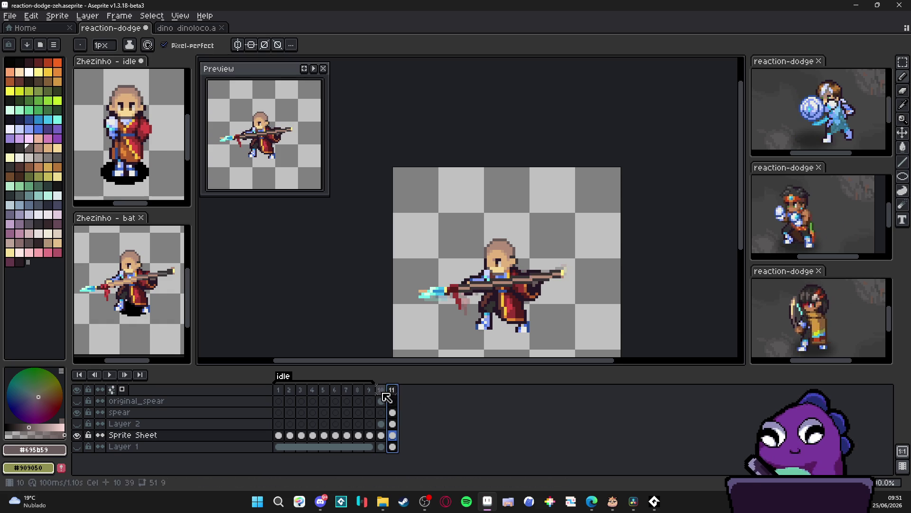
key("Left")
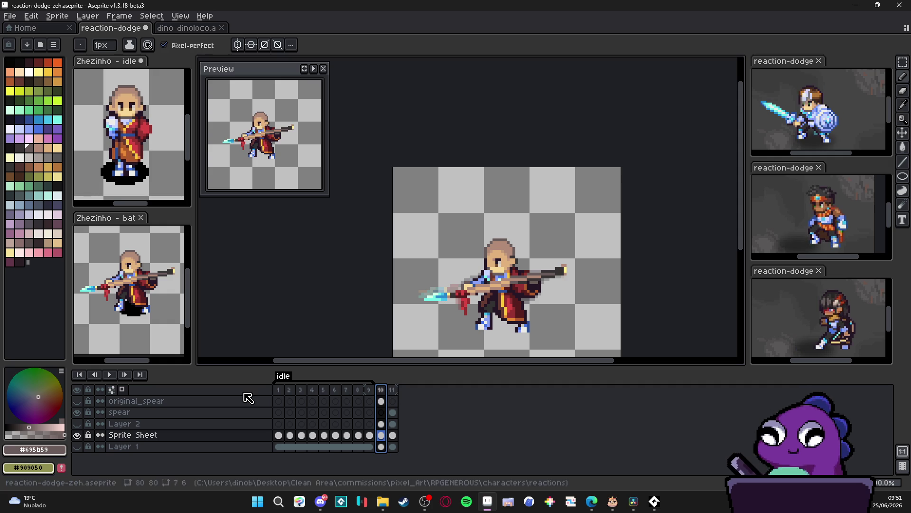
left_click(279, 390)
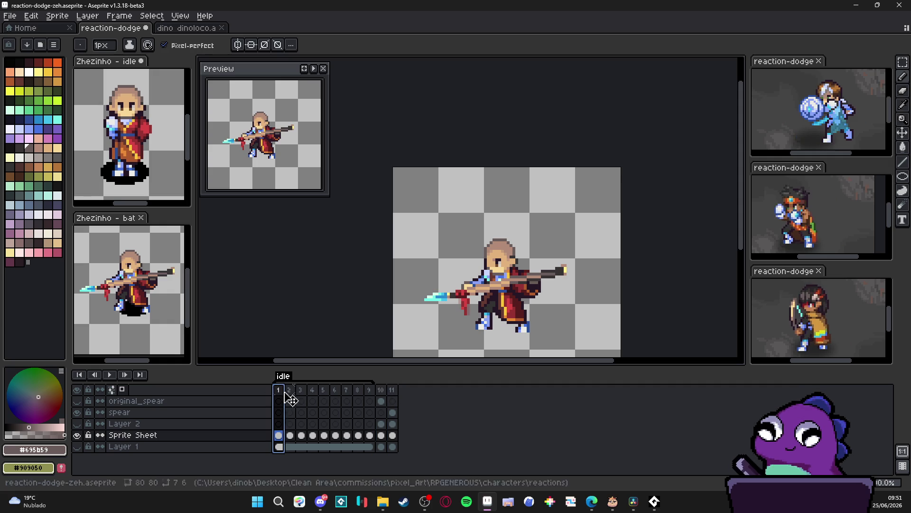
left_click(385, 394)
left_click(392, 394)
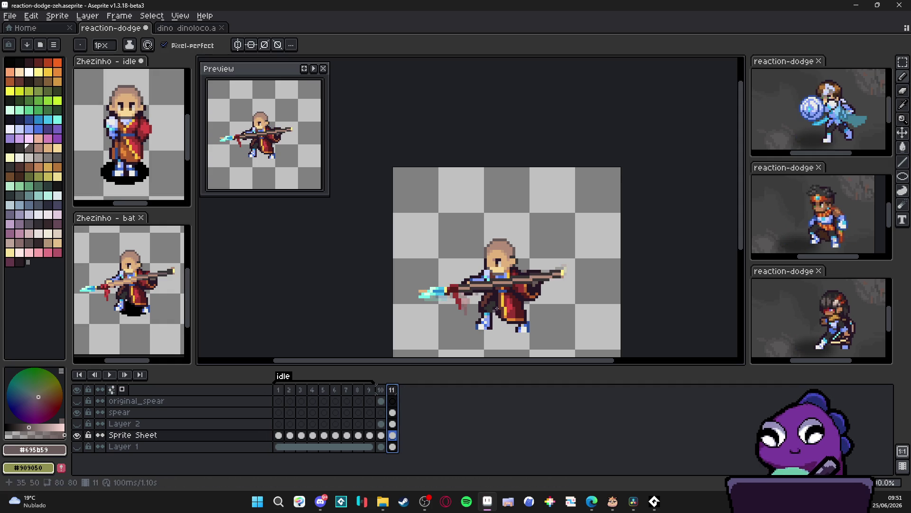
Step: Pick the dark outline colour #261726 and compare frames 10 and 11 again
scroll(536, 285, "up", 4)
left_click(534, 283, "alt")
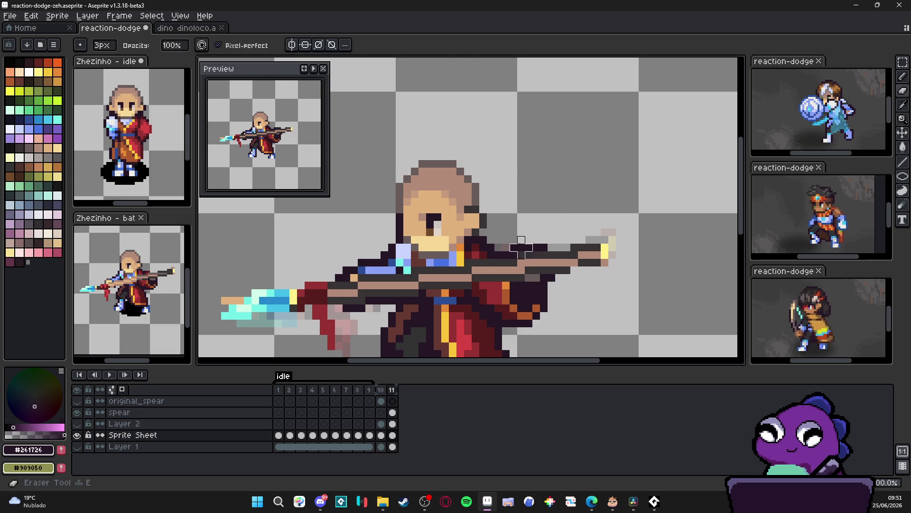
scroll(544, 247, "down", 4)
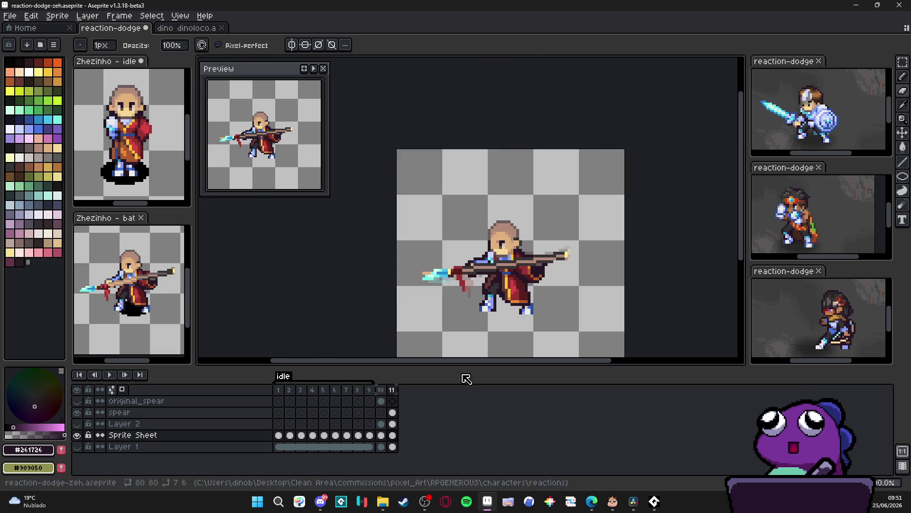
left_click(381, 390)
left_click(393, 388)
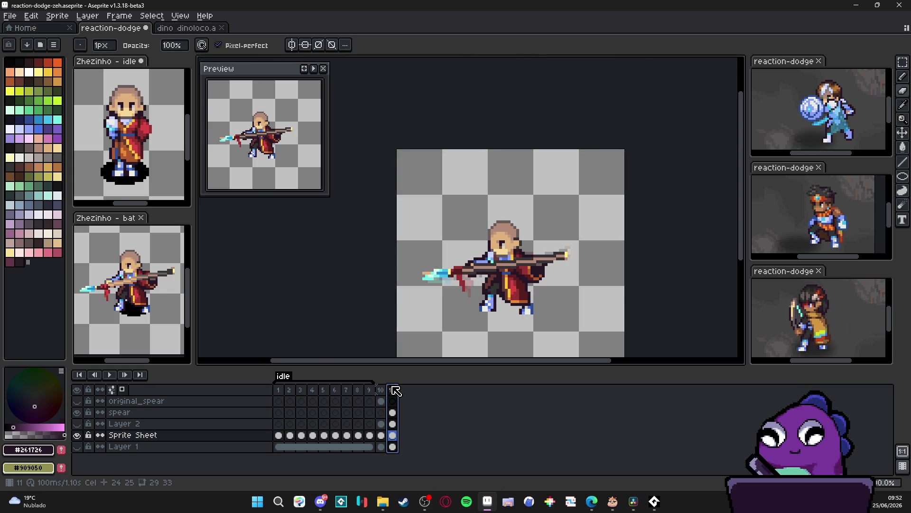
left_click(384, 393)
left_click(392, 394)
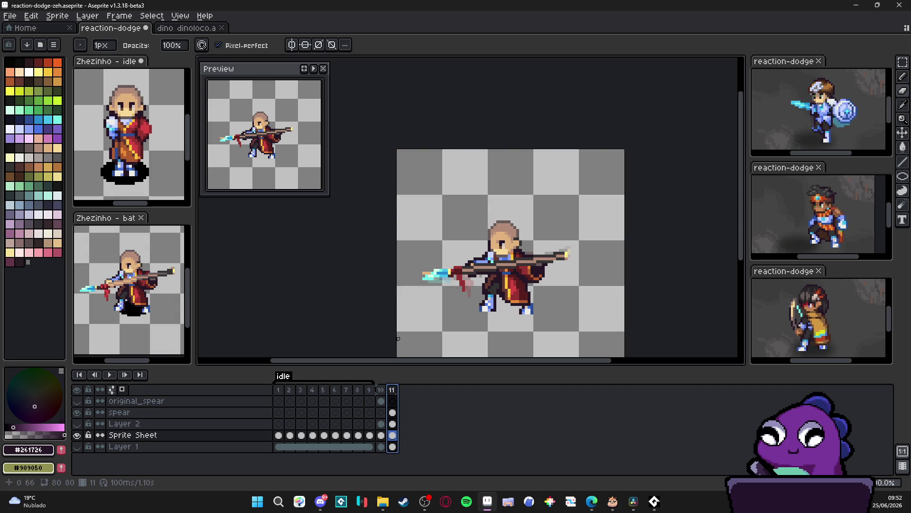
Step: On the spear layer, marquee-select the red tassel pixels hanging under the spear
scroll(430, 272, "up", 4)
key("v")
left_click(447, 250)
key("e")
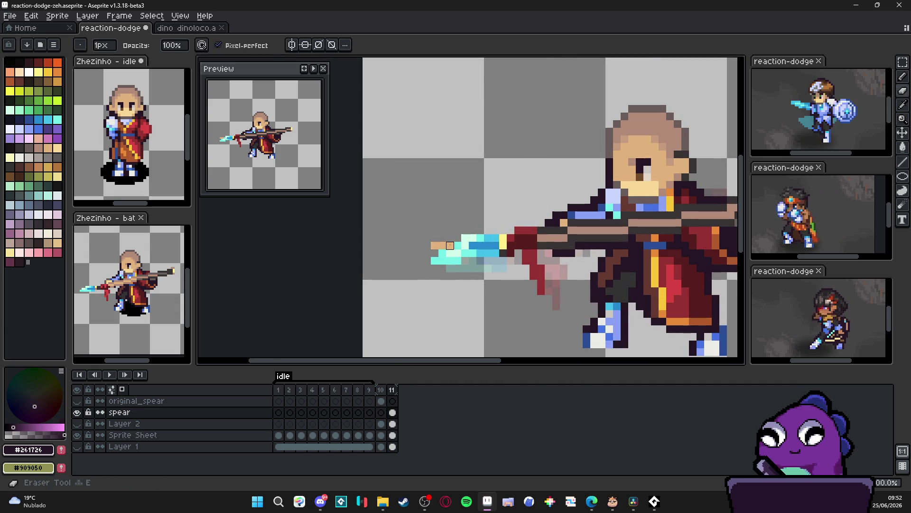
scroll(475, 251, "down", 1)
scroll(525, 264, "up", 1)
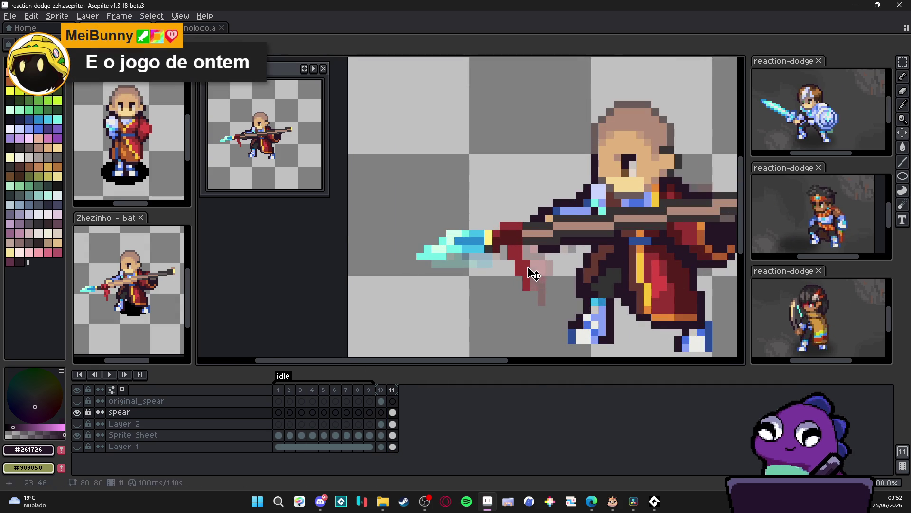
key("m")
mouse_move(526, 264)
left_mouse_down()
mouse_move(518, 285)
mouse_move(533, 293)
mouse_move(511, 283)
left_mouse_up()
scroll(511, 284, "down", 3)
Step: Compare the tassel across frames 10 and 11, drop the moved tassel, and select a 3×2 red patch
left_click(384, 392)
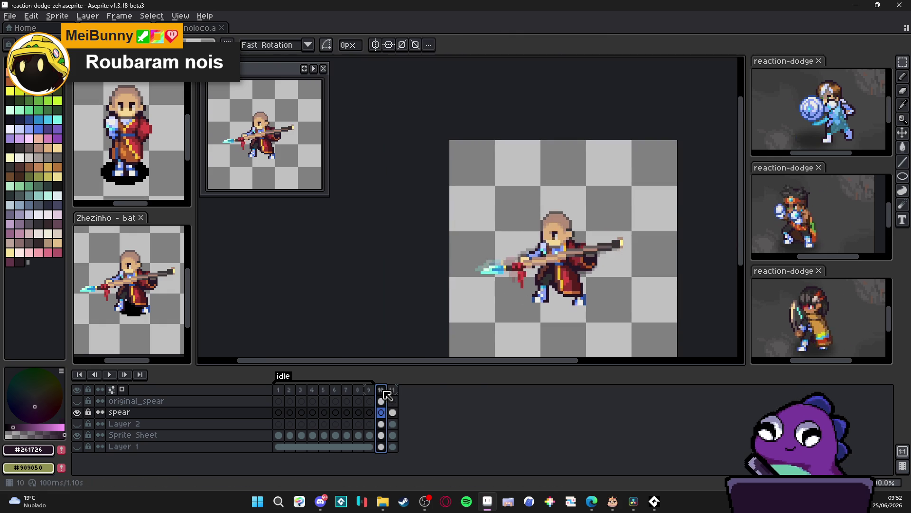
left_click(394, 390)
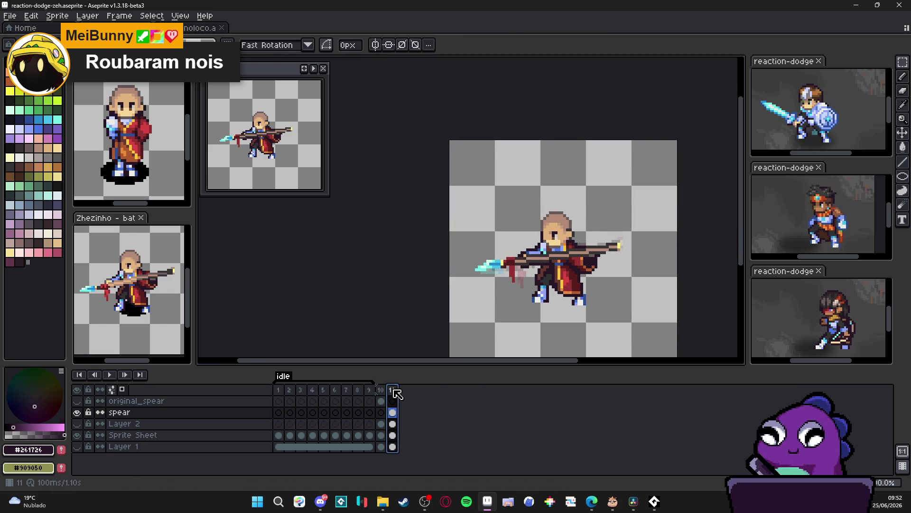
left_click(383, 390)
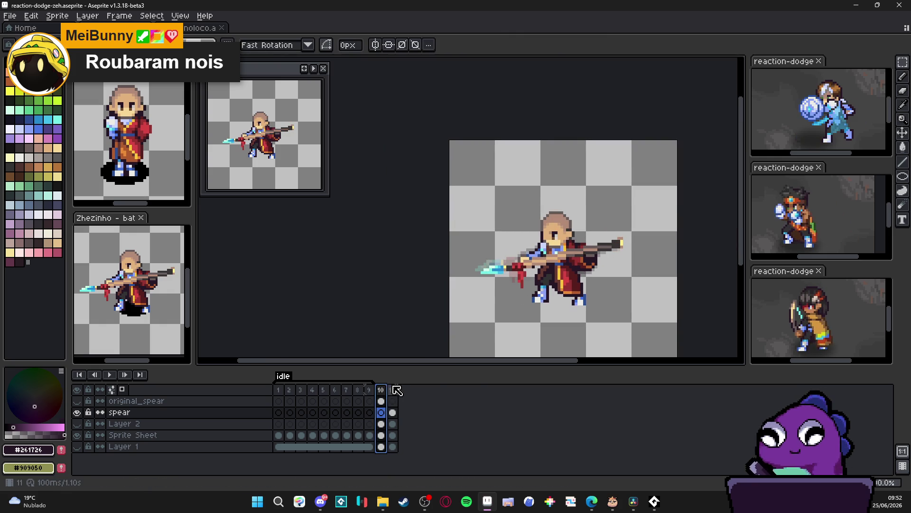
left_click(394, 391)
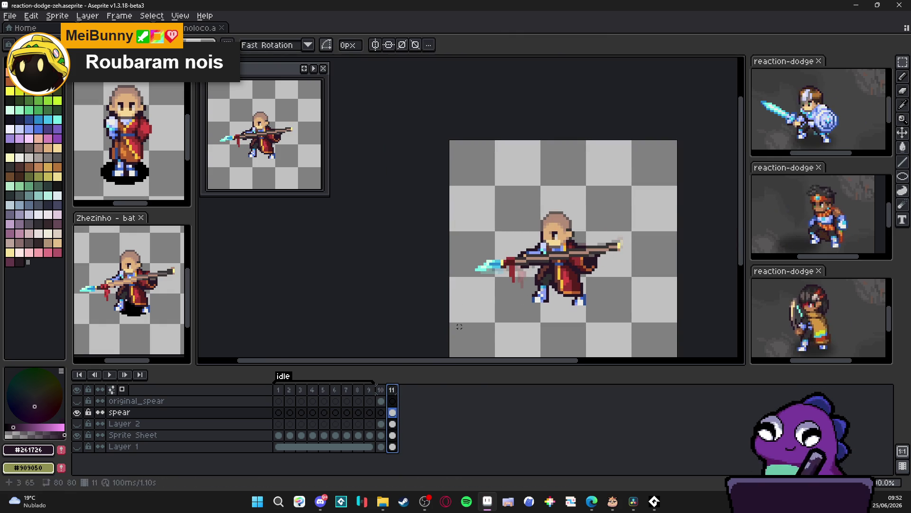
scroll(504, 298, "up", 2)
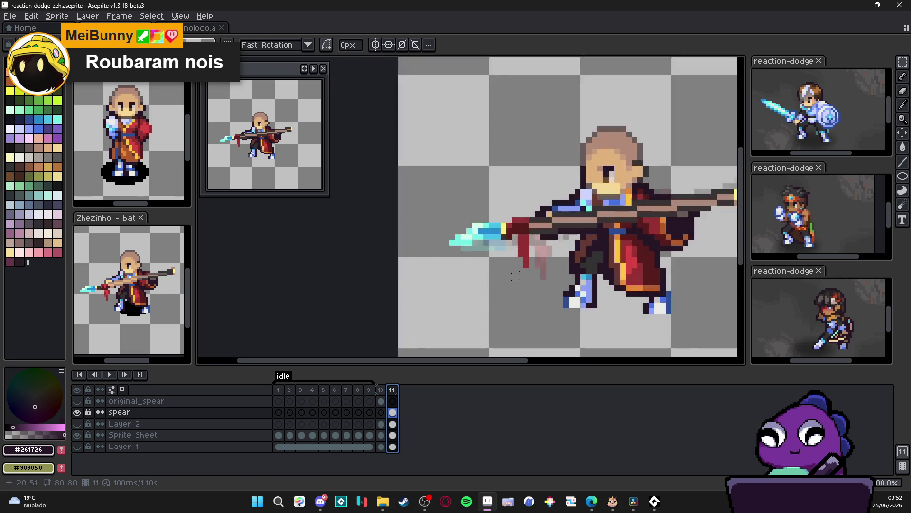
left_click(532, 279)
scroll(532, 275, "up", 1)
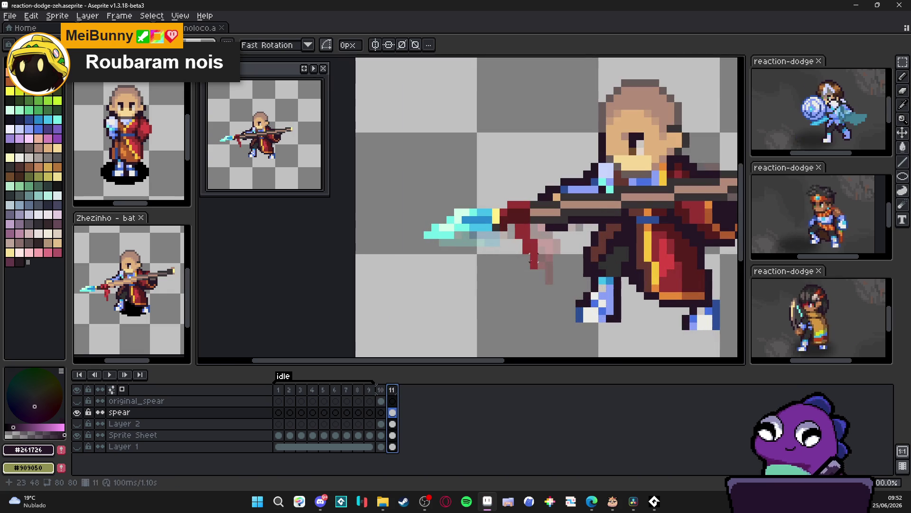
left_click_drag(545, 261, 550, 262)
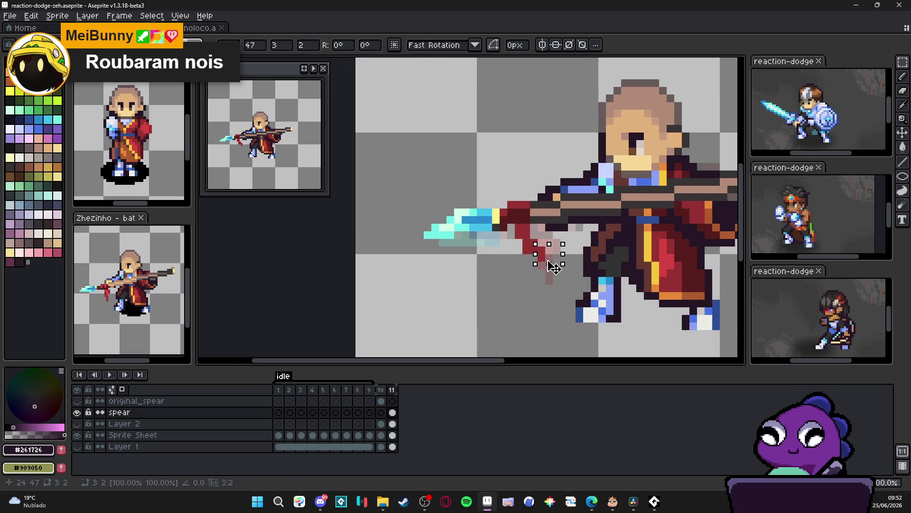
Step: Shift the single red tassel pixel down one and paint the neighbouring dark pixel red
left_click(530, 259)
scroll(546, 265, "up", 2)
left_click_drag(560, 249, 570, 264)
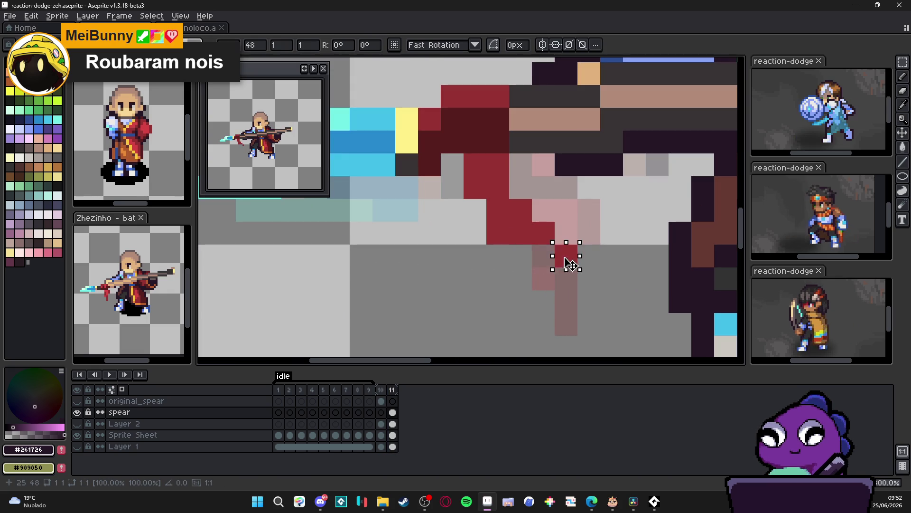
key("ctrl+z")
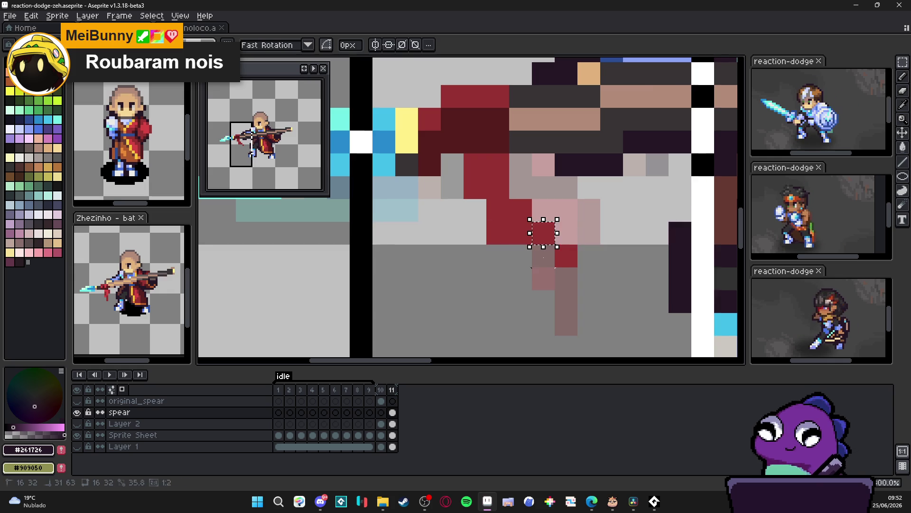
mouse_move(534, 224)
left_mouse_down()
mouse_move(545, 230)
mouse_move(542, 255)
left_mouse_up()
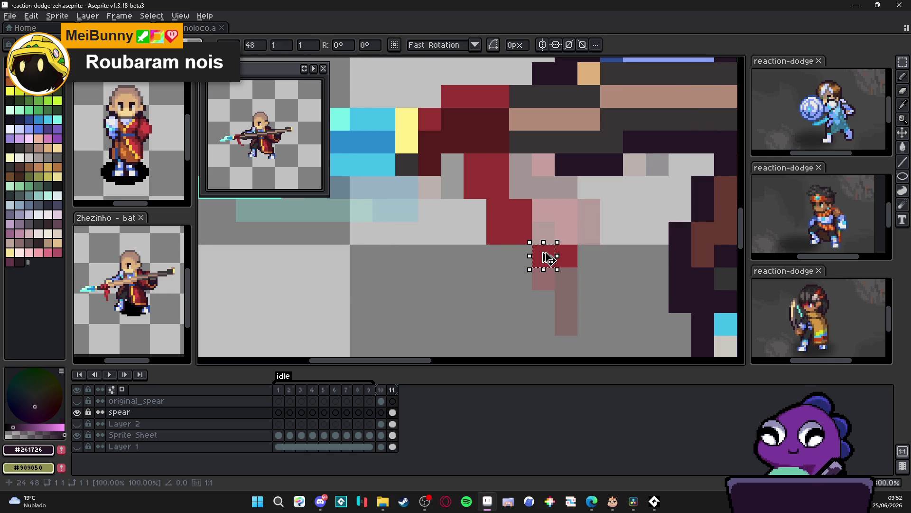
key("b")
left_click(523, 235, "alt")
left_click(544, 235)
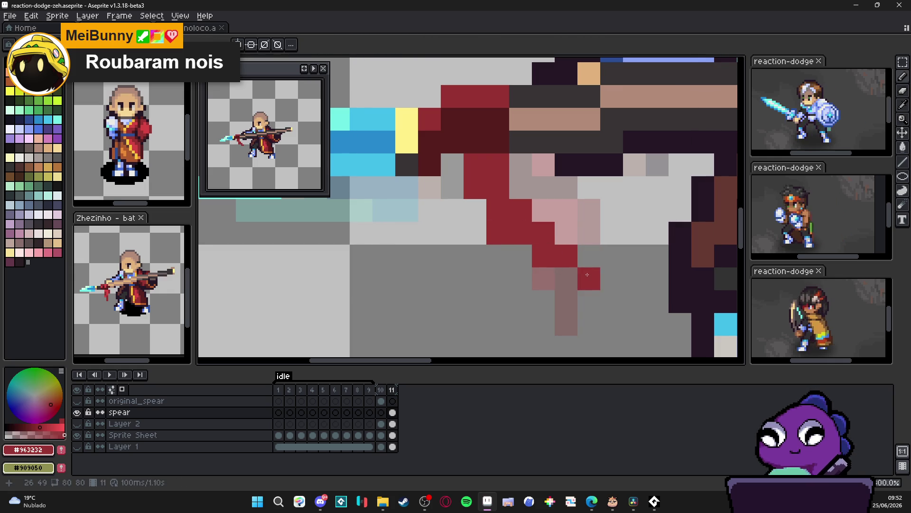
Step: Compare the cloth between frames 10 and 11, ending on frame 10
scroll(586, 269, "down", 3)
left_click(381, 390)
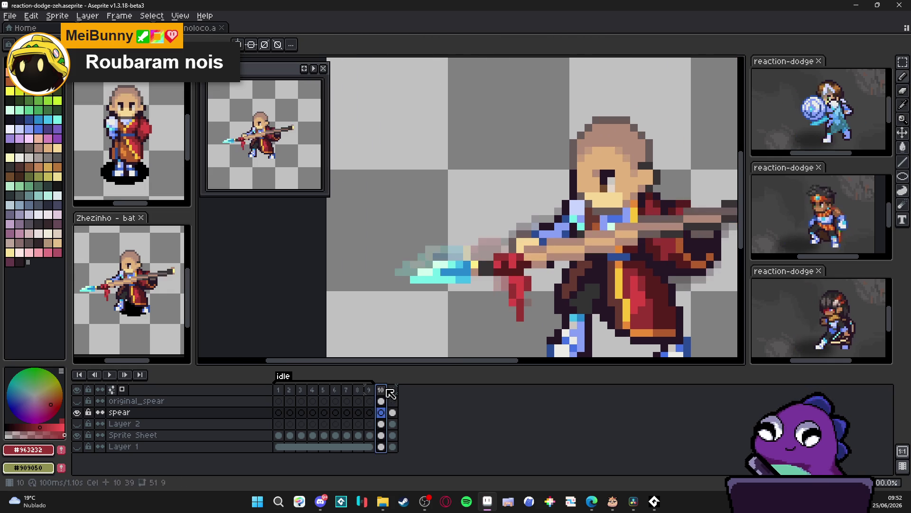
left_click(393, 389)
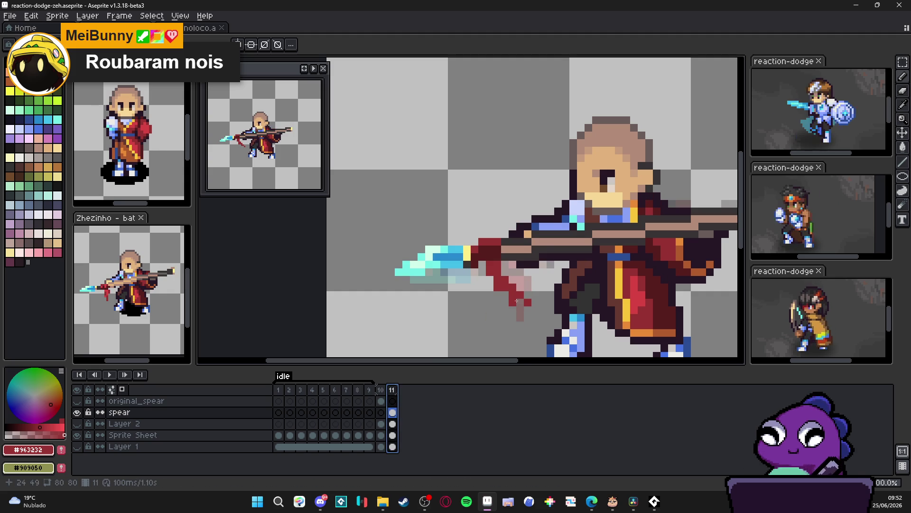
scroll(525, 313, "down", 4)
scroll(484, 306, "up", 3)
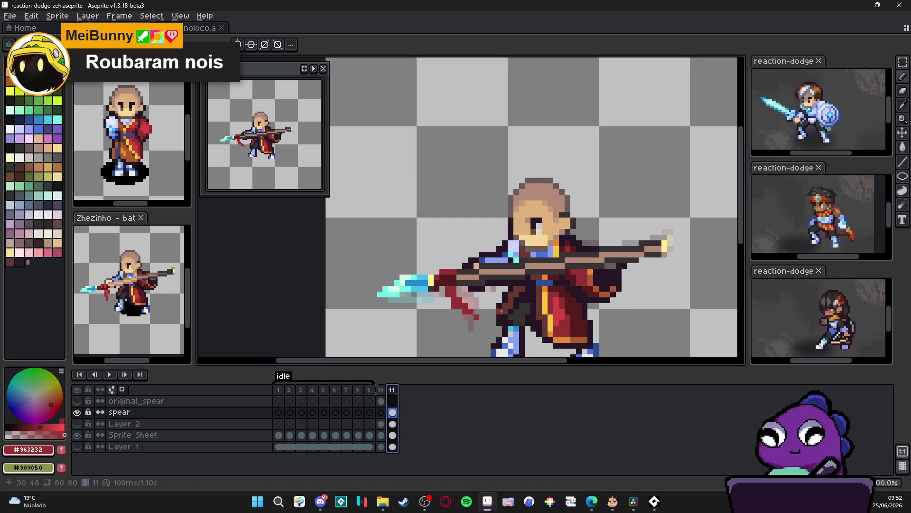
scroll(493, 311, "down", 3)
scroll(474, 285, "up", 1)
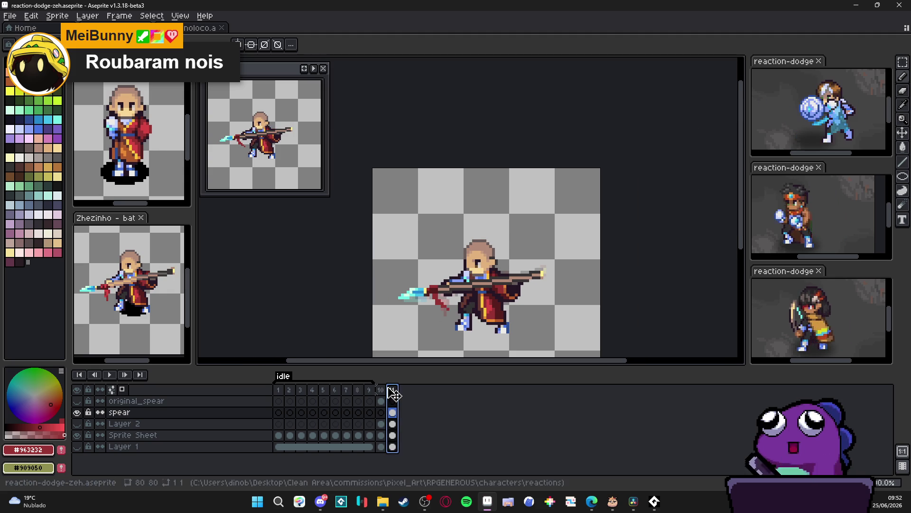
key("Left")
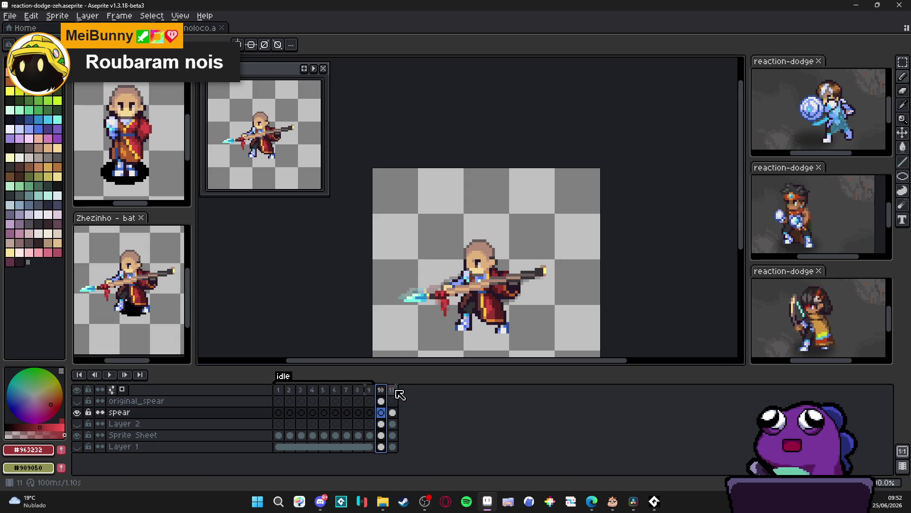
left_click(392, 389)
key("alt+Tab")
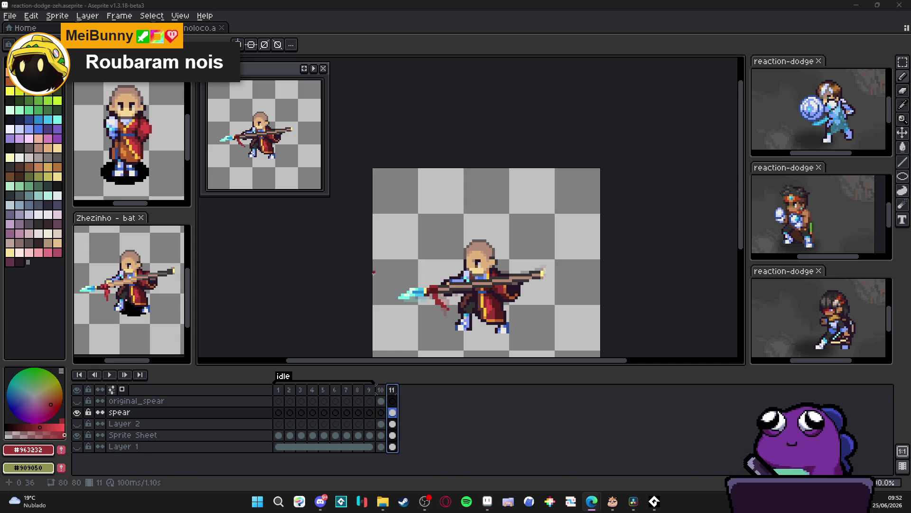
left_click(383, 390)
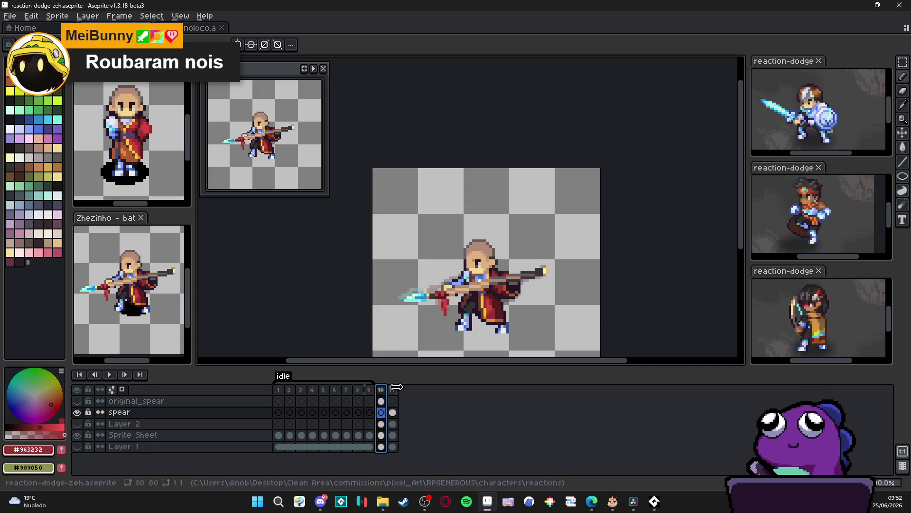
left_click(397, 399)
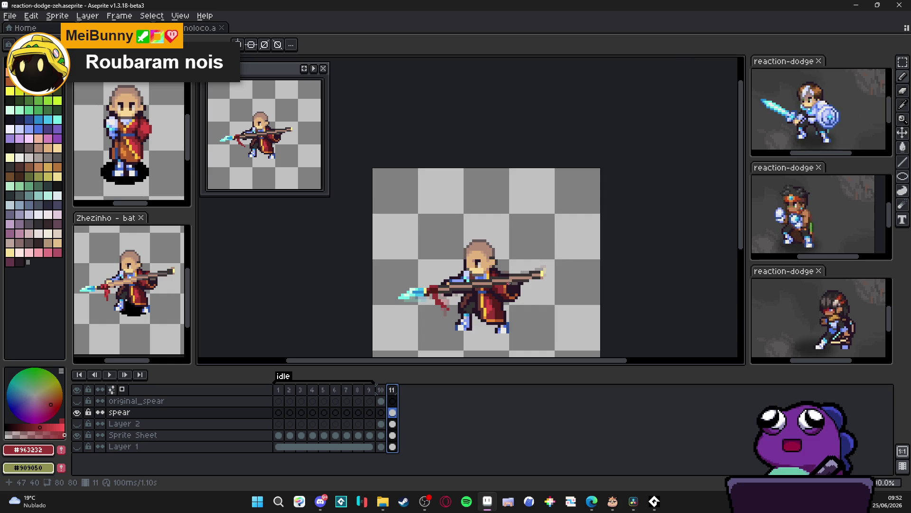
scroll(509, 284, "up", 4)
left_click(542, 285, "alt")
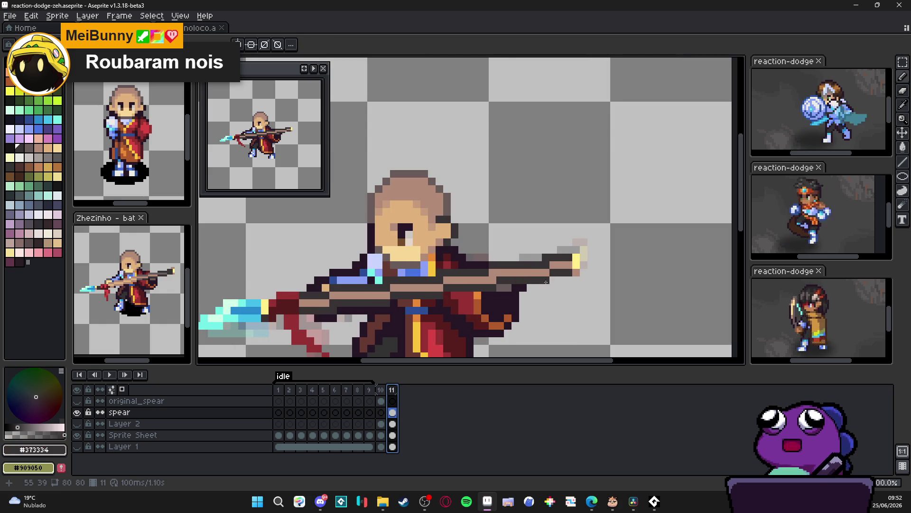
scroll(545, 283, "down", 2)
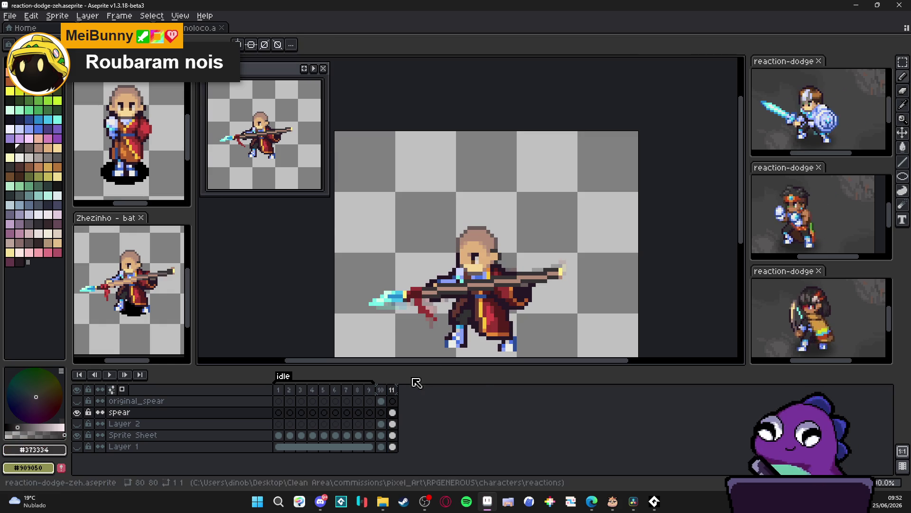
scroll(413, 319, "up", 3)
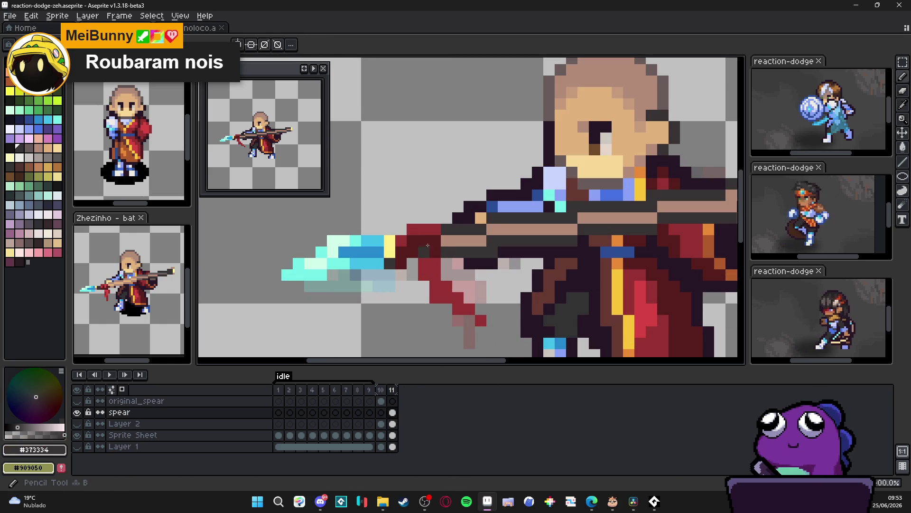
Step: Sample the cloth's dark red and compare frames 10 and 11
left_click(433, 271, "alt")
scroll(432, 306, "down", 2)
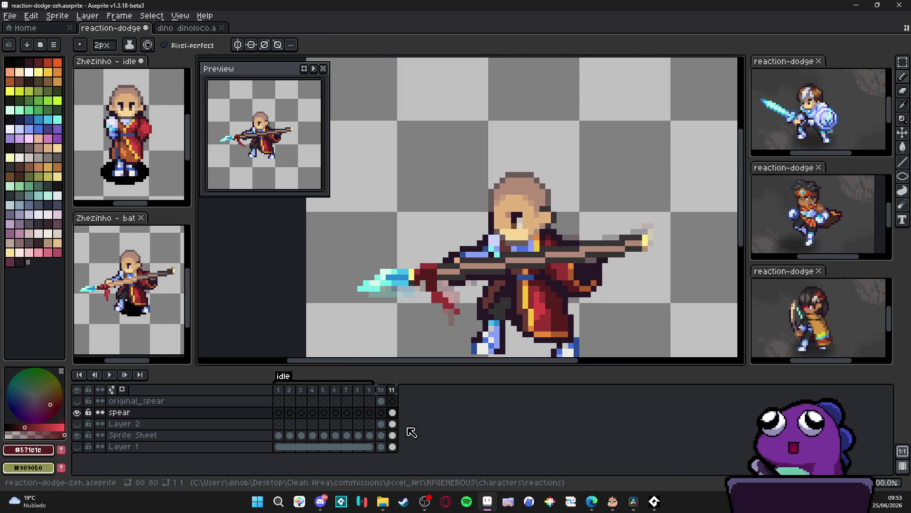
left_click(382, 393)
left_click(392, 392)
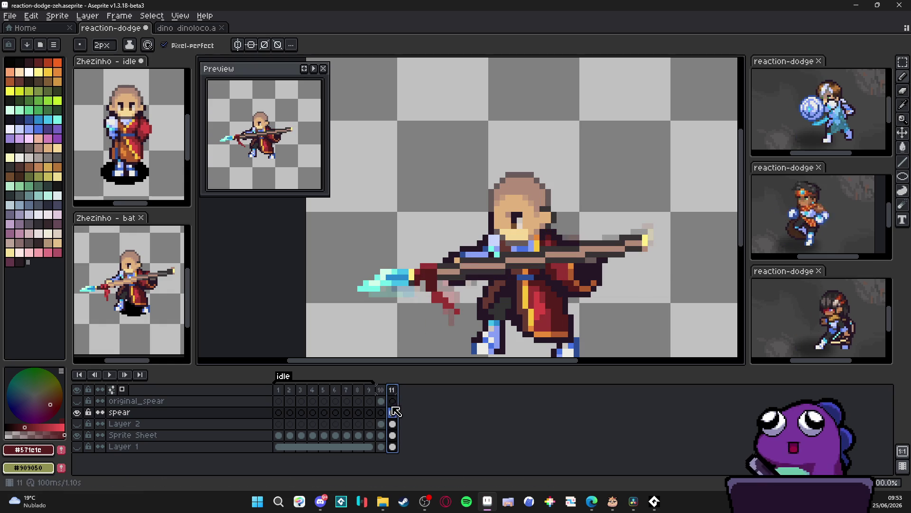
Step: Sample the cloth's bright red, recheck frames 10 and 11, and save reaction-dodge-zeh.aseprite
left_click(541, 304, "alt")
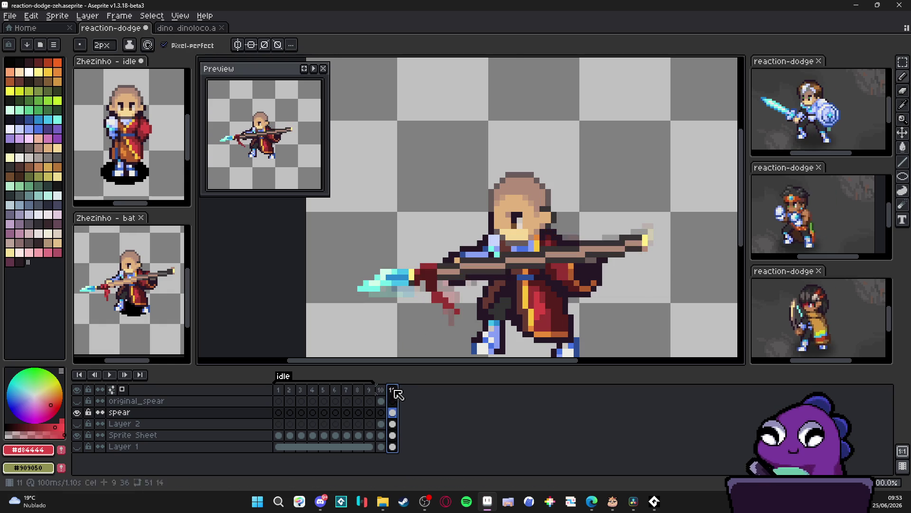
scroll(423, 260, "up", 2)
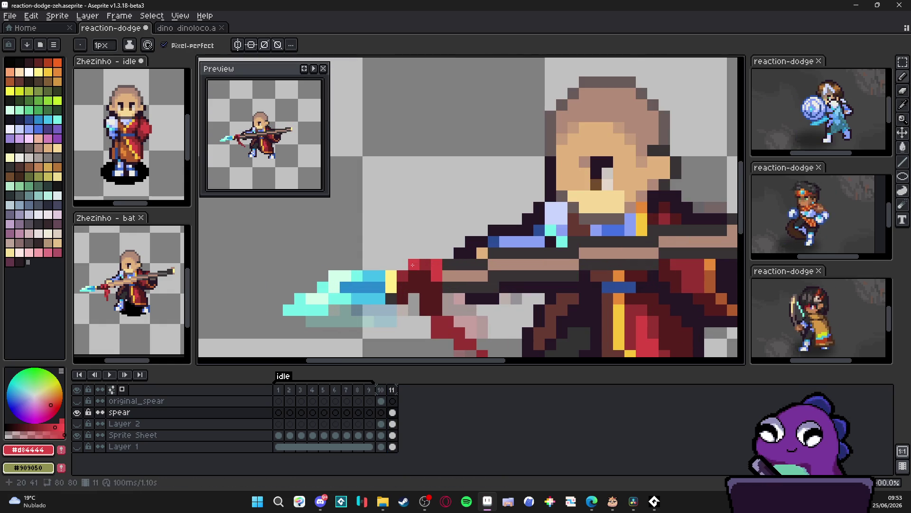
left_click(381, 390)
left_click(393, 390)
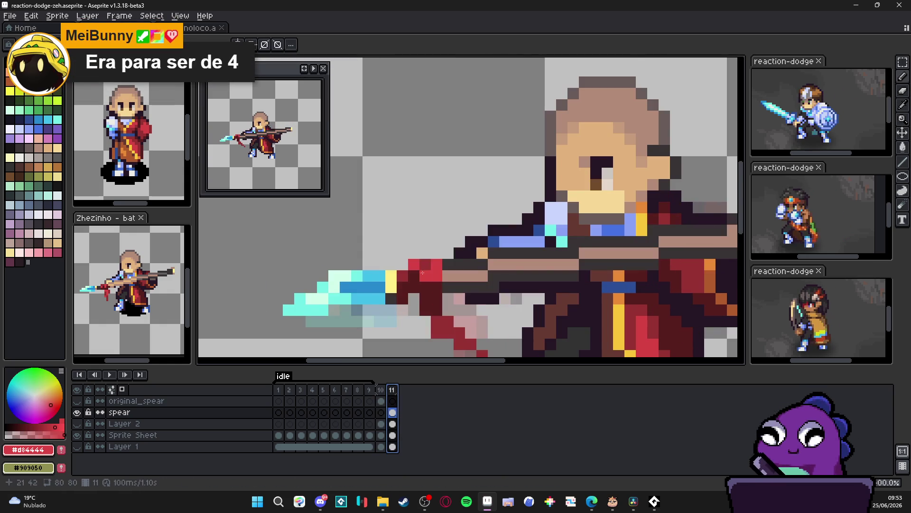
scroll(415, 277, "down", 8)
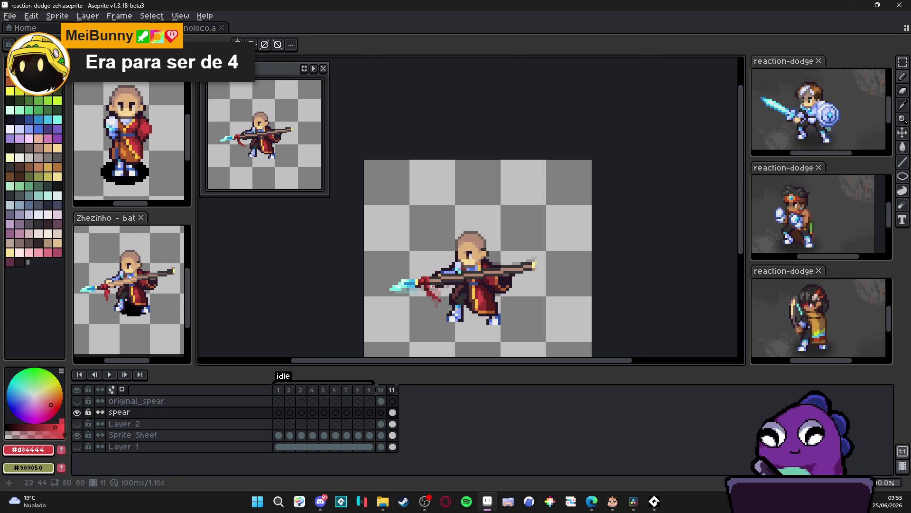
scroll(441, 282, "up", 2)
key("ctrl+s")
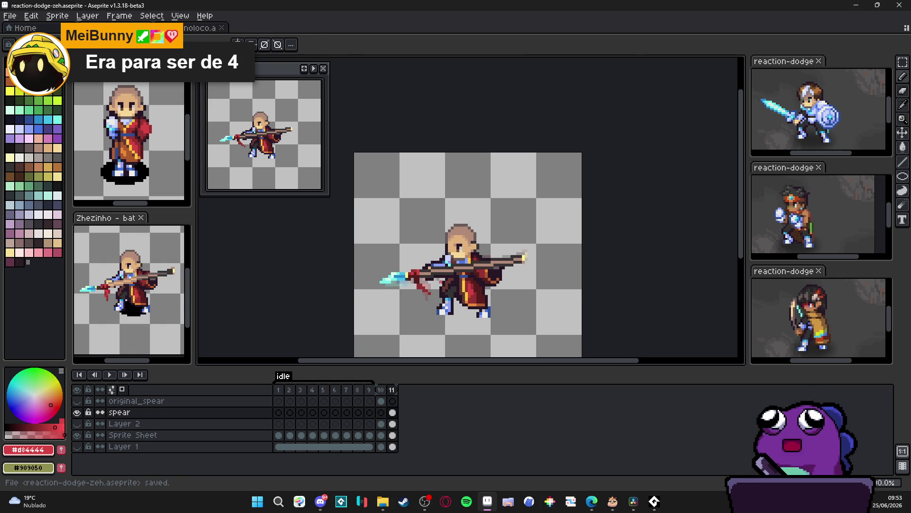
Step: Sample the tan colour on frame 10, then return to frame 11
left_click(393, 389)
left_click(381, 389)
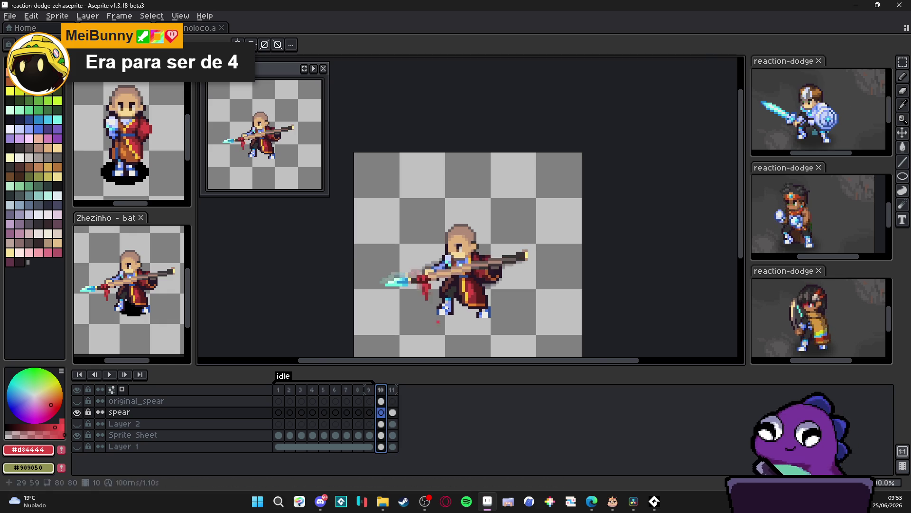
scroll(462, 282, "up", 4)
left_click(445, 251, "alt")
left_click(392, 389)
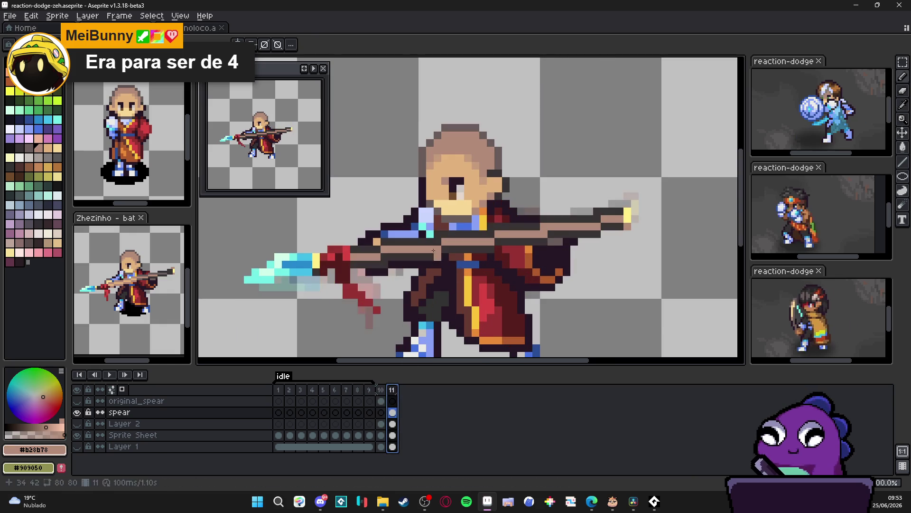
Step: Flip between frames 10 and 11 sampling pale tan and spear-shaft grey-brown, ending on frame 10
left_click(377, 404)
left_click(472, 241, "alt")
key("period")
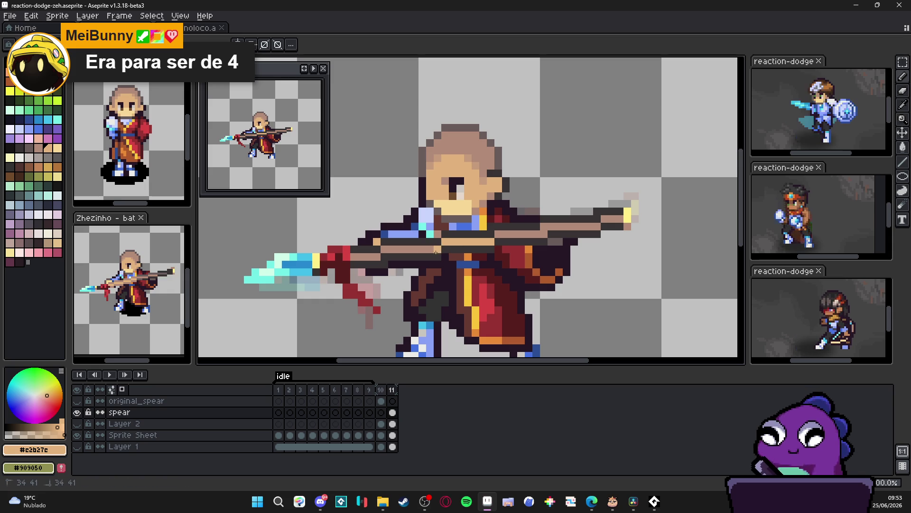
key("comma")
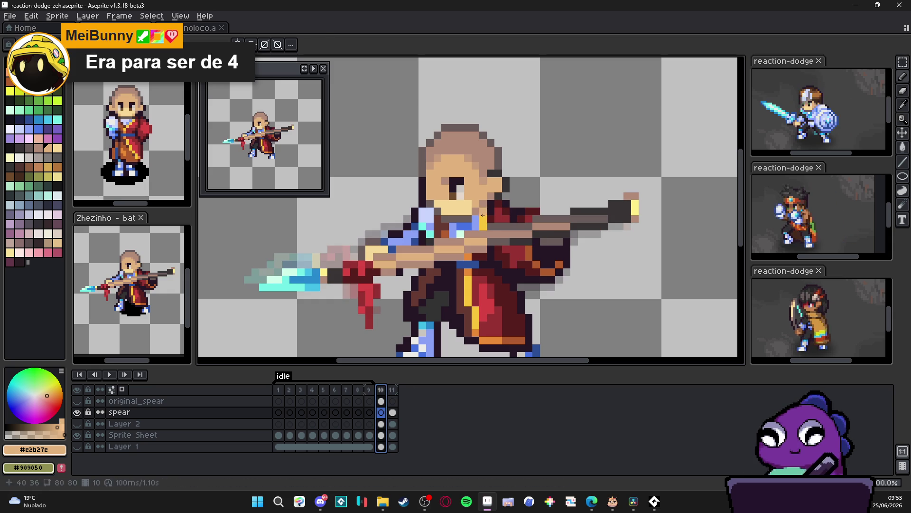
left_click(484, 226, "alt")
left_click(393, 393)
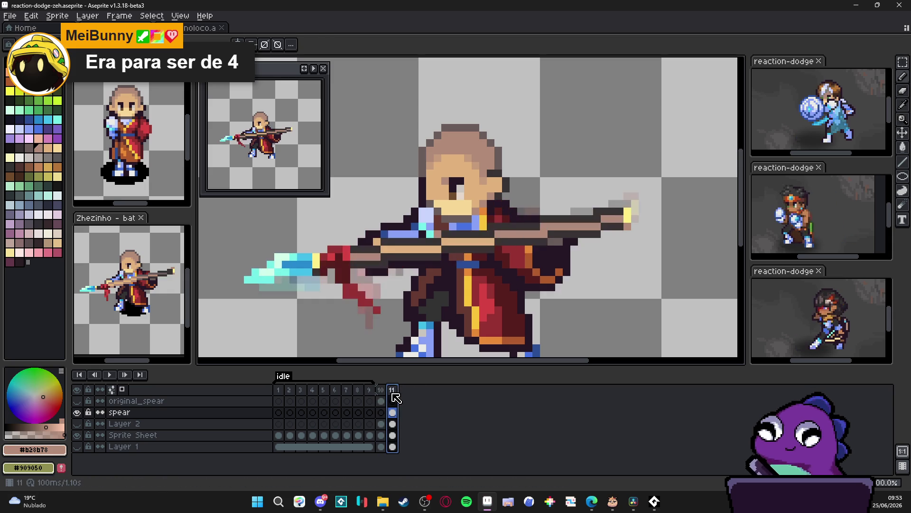
key("comma")
left_click(523, 223, "alt")
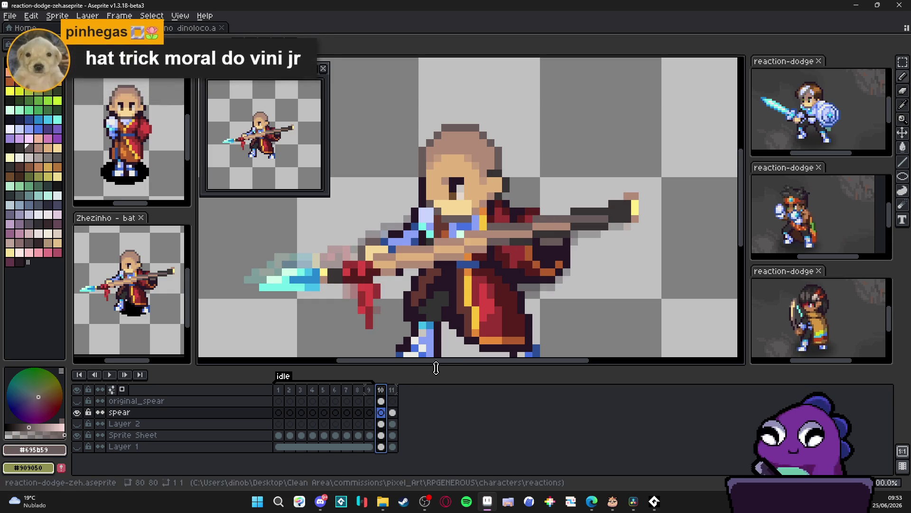